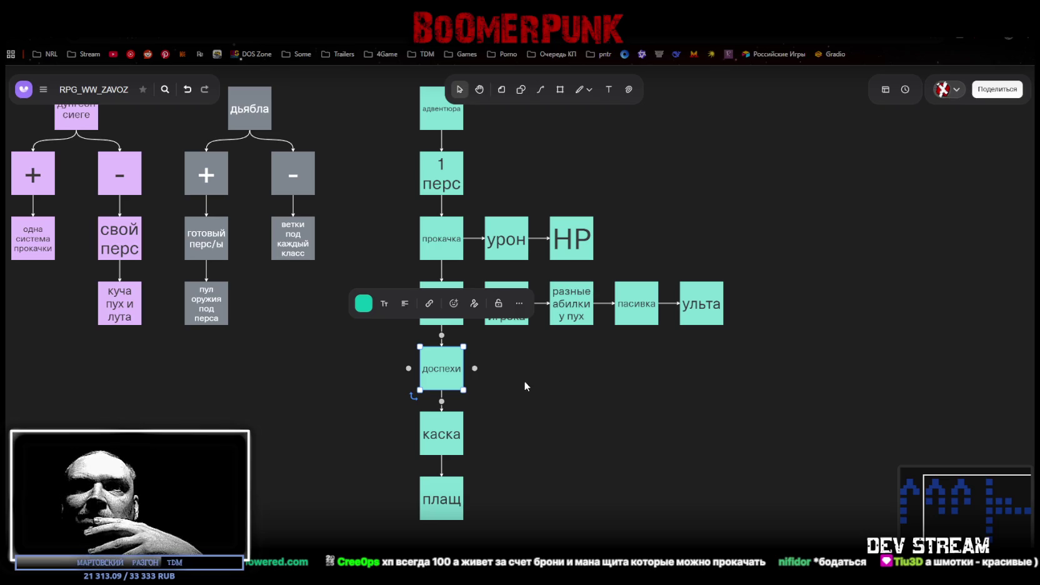
# - Click through the доспехи, HP and урон boxes to check the first rows
pyautogui.click(526, 377)
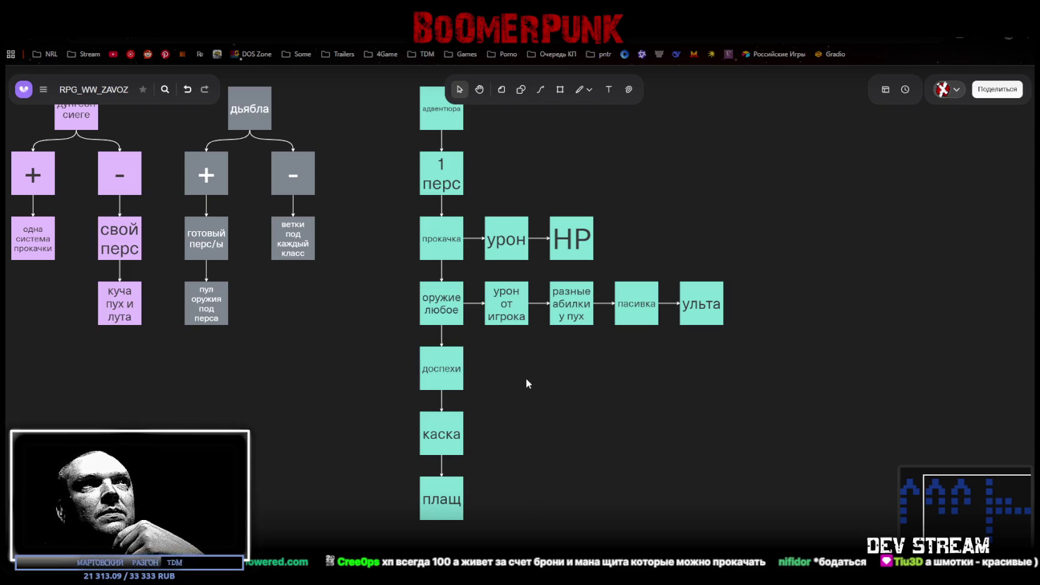
pyautogui.scroll(2, 530, 373)
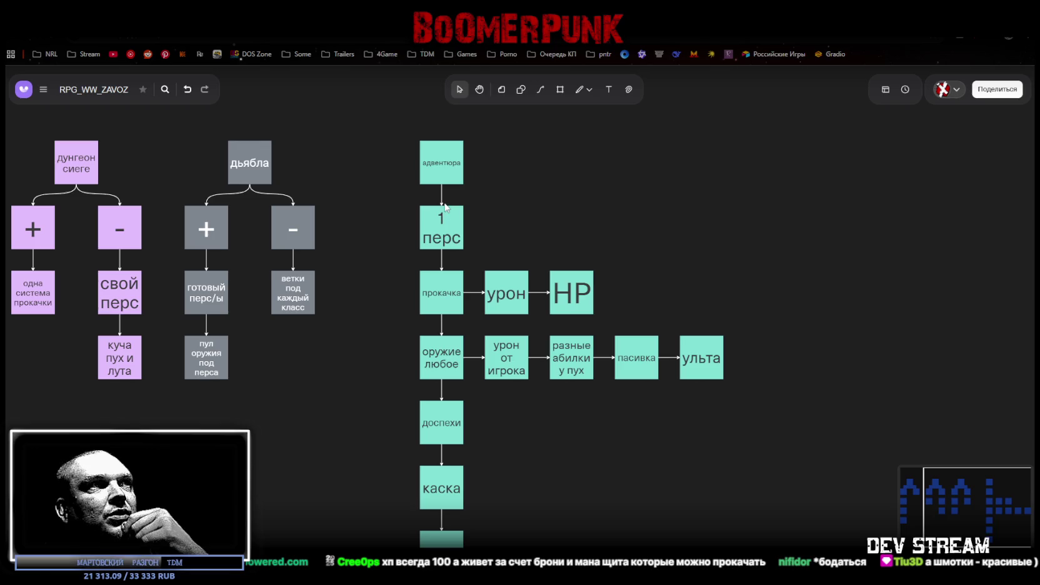
pyautogui.click(563, 303)
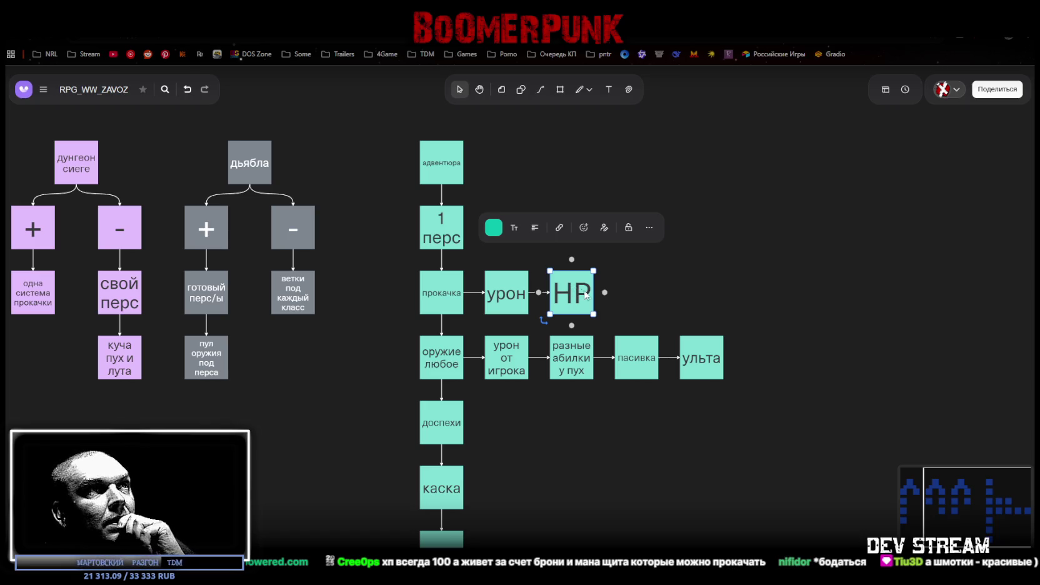
pyautogui.click(648, 284)
pyautogui.click(518, 299)
pyautogui.click(573, 299)
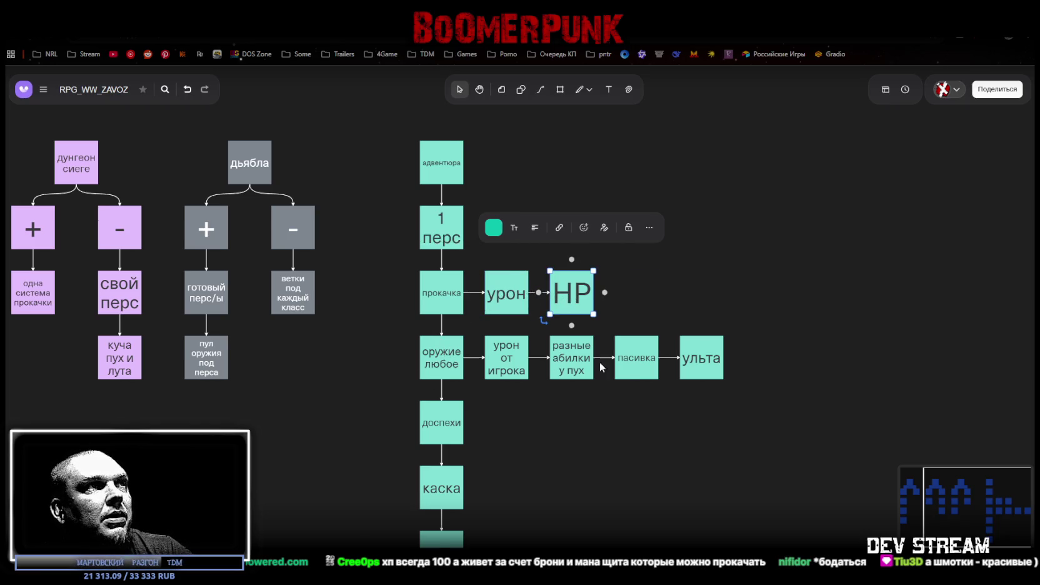
pyautogui.scroll(-2, 644, 417)
# - Add a linked empty box below прокачка and move the оружие любое group down
pyautogui.moveTo(679, 450); pyautogui.dragTo(665, 357)
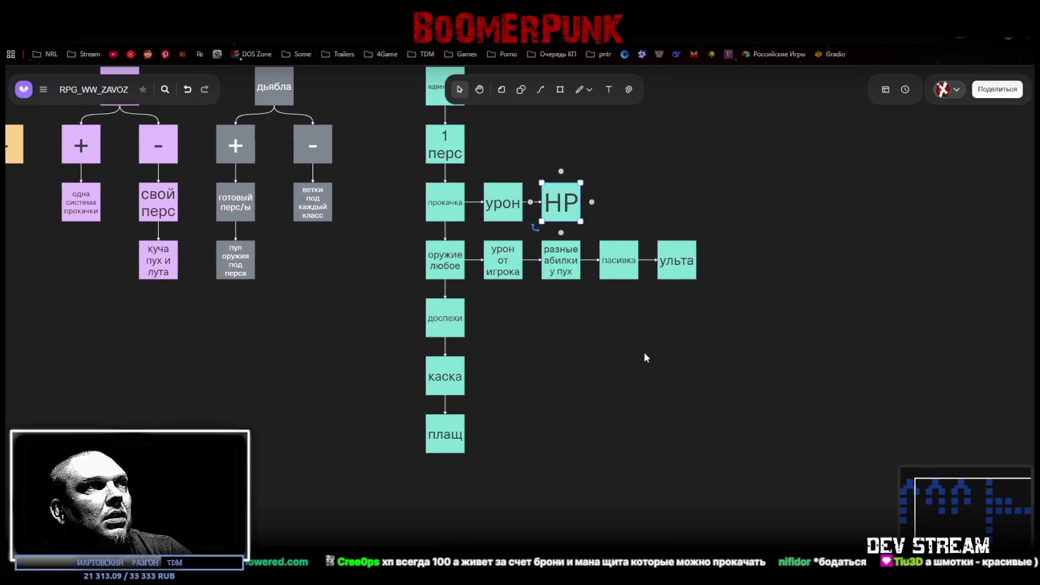
pyautogui.click(438, 211)
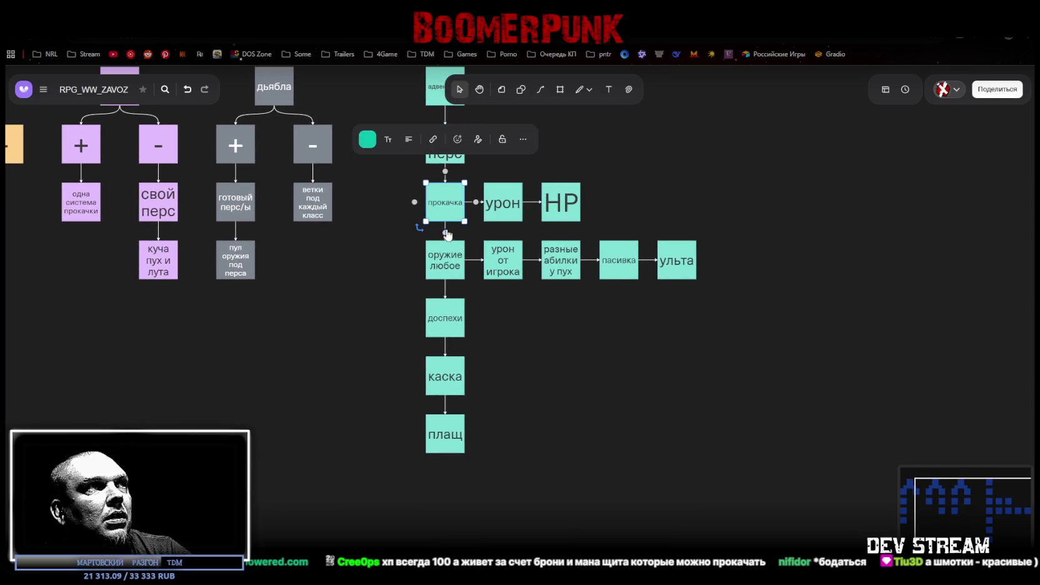
pyautogui.moveTo(445, 234)
pyautogui.mouseDown()
pyautogui.moveTo(442, 260)
pyautogui.moveTo(389, 259)
pyautogui.mouseUp()
pyautogui.moveTo(805, 485)
pyautogui.mouseDown()
pyautogui.moveTo(500, 277)
pyautogui.moveTo(421, 238)
pyautogui.moveTo(449, 270)
pyautogui.moveTo(449, 318)
pyautogui.mouseUp()
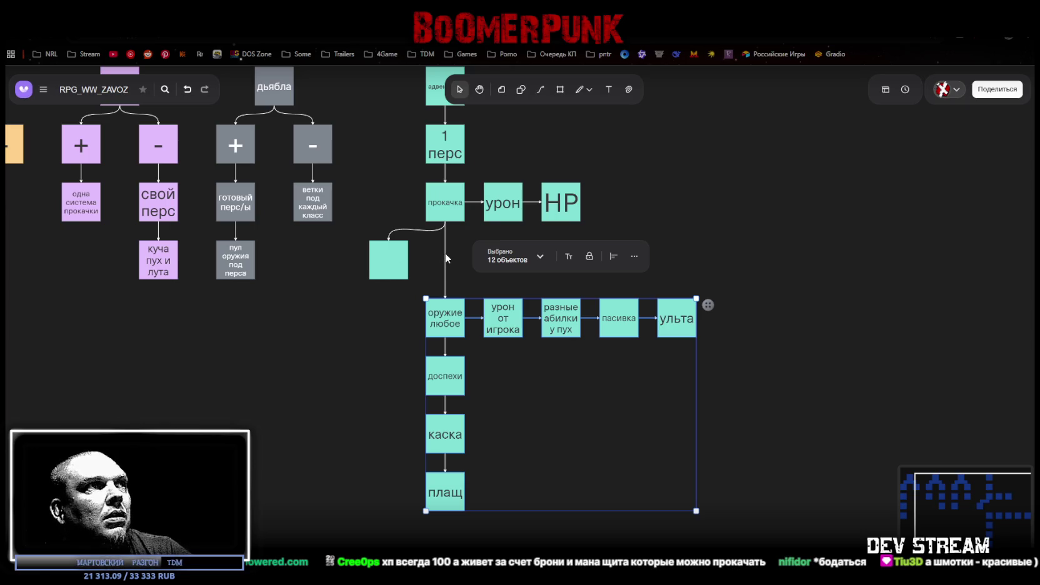
pyautogui.click(400, 259)
pyautogui.moveTo(392, 267)
pyautogui.mouseDown()
pyautogui.moveTo(450, 230)
pyautogui.moveTo(445, 310)
pyautogui.mouseUp()
# - Nudge the lower rows down slightly to make room under the new box
pyautogui.click(532, 397)
pyautogui.moveTo(361, 516)
pyautogui.mouseDown()
pyautogui.moveTo(767, 344)
pyautogui.moveTo(768, 312)
pyautogui.mouseUp()
pyautogui.moveTo(452, 310); pyautogui.dragTo(452, 311)
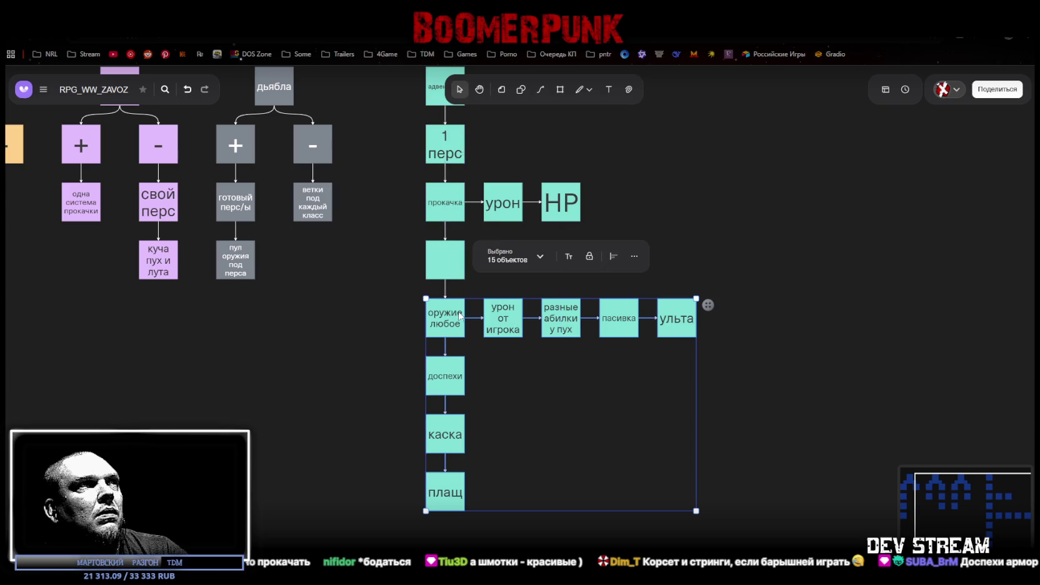
pyautogui.click(732, 233)
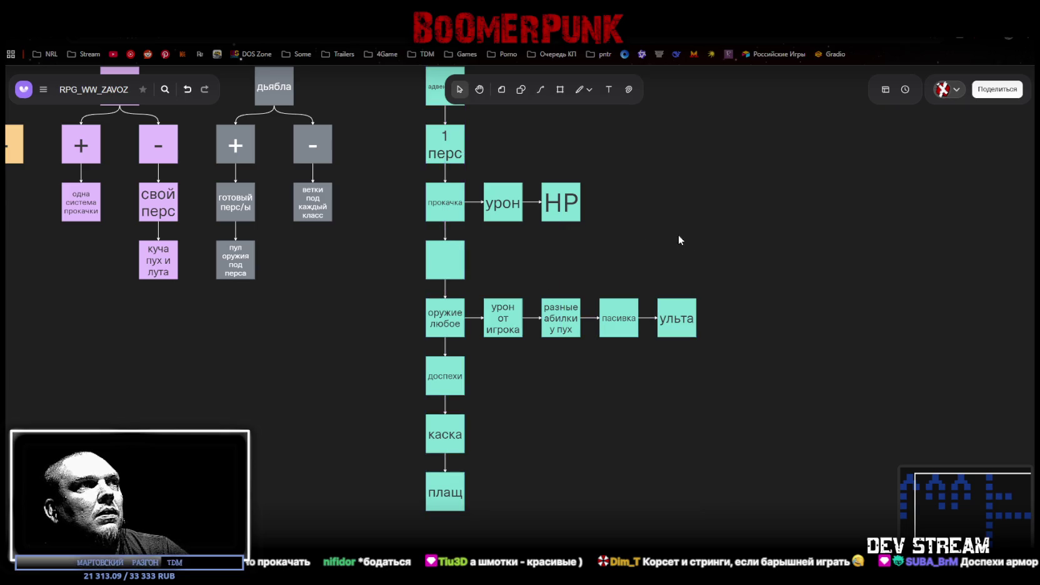
pyautogui.click(445, 201)
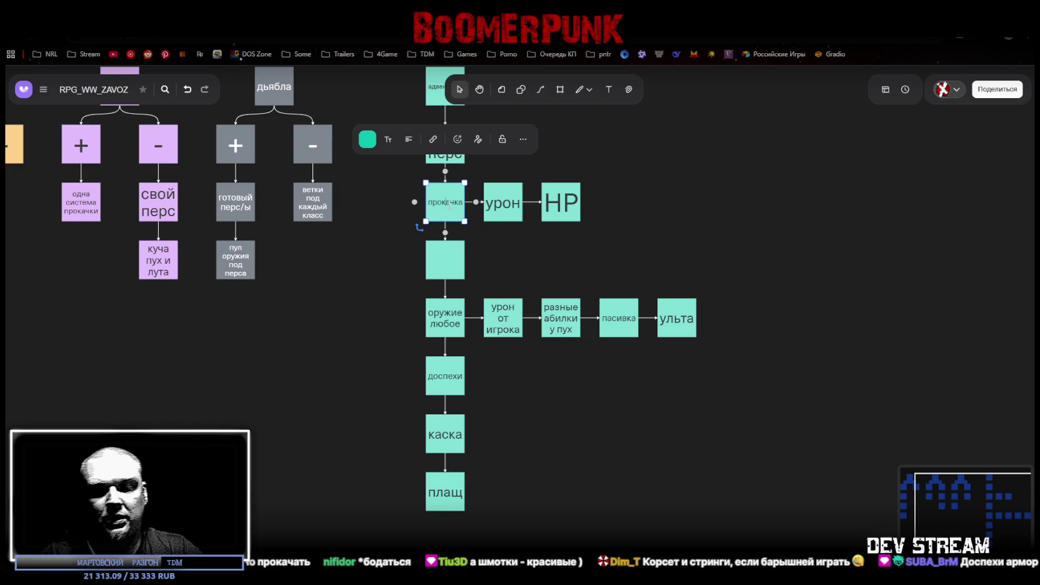
# - Rename прокачка to 'авто прокачка' and label the new box 'прокачка игроком'
pyautogui.write('авто')
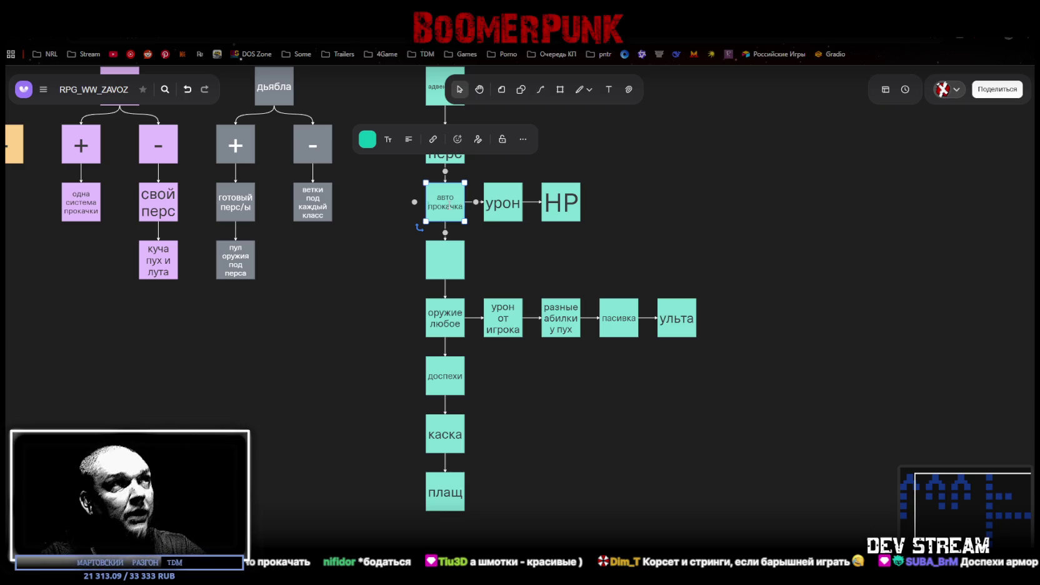
pyautogui.click(453, 266)
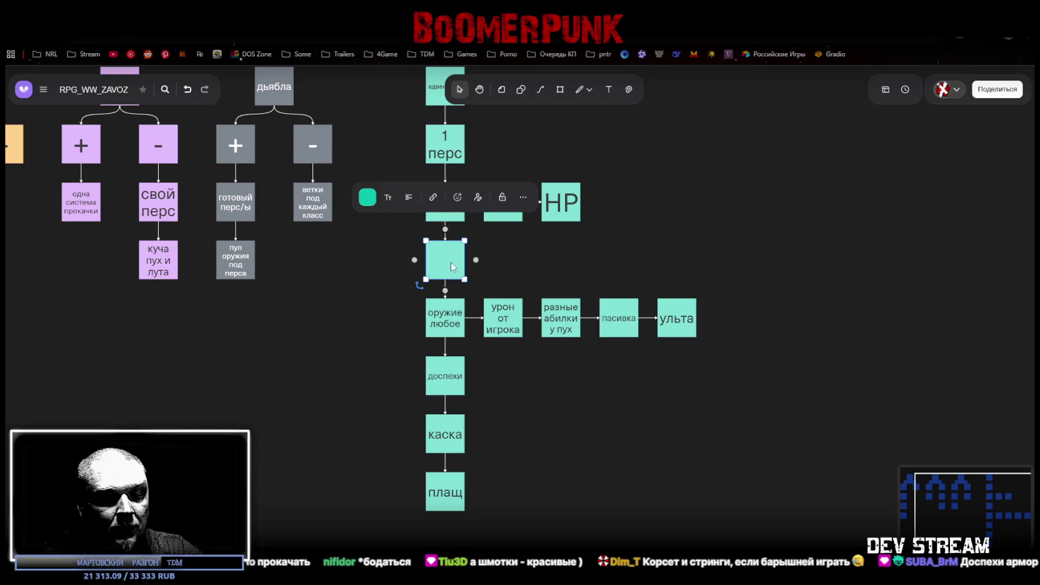
pyautogui.write('прокачк')
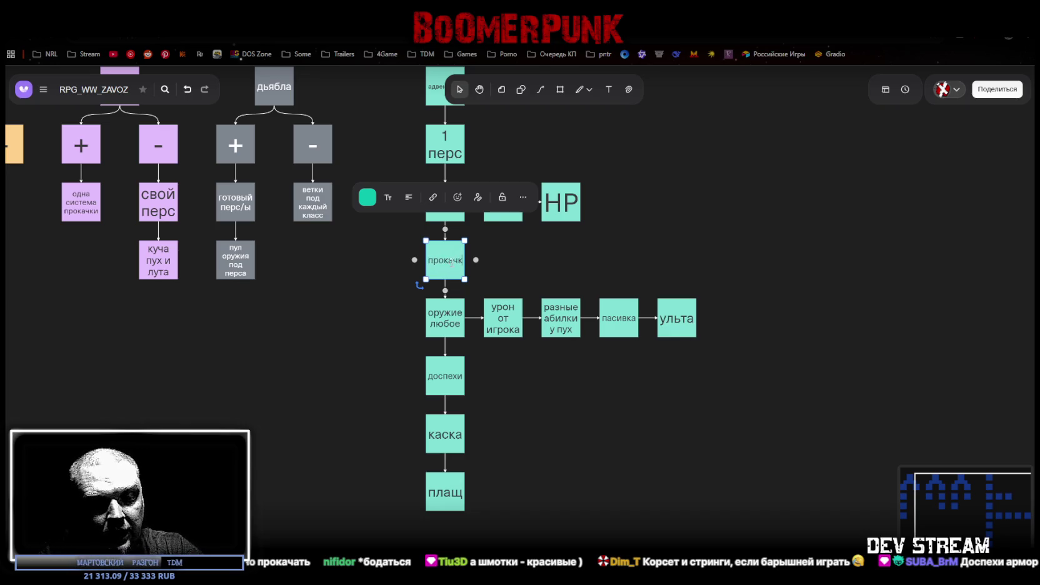
pyautogui.write('а руками')
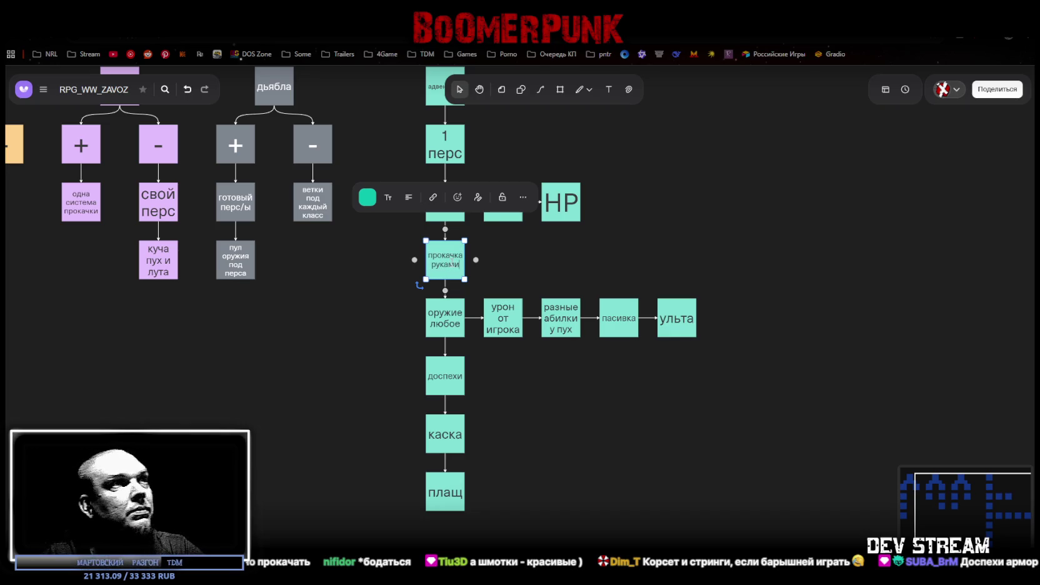
pyautogui.doubleClick(444, 264)
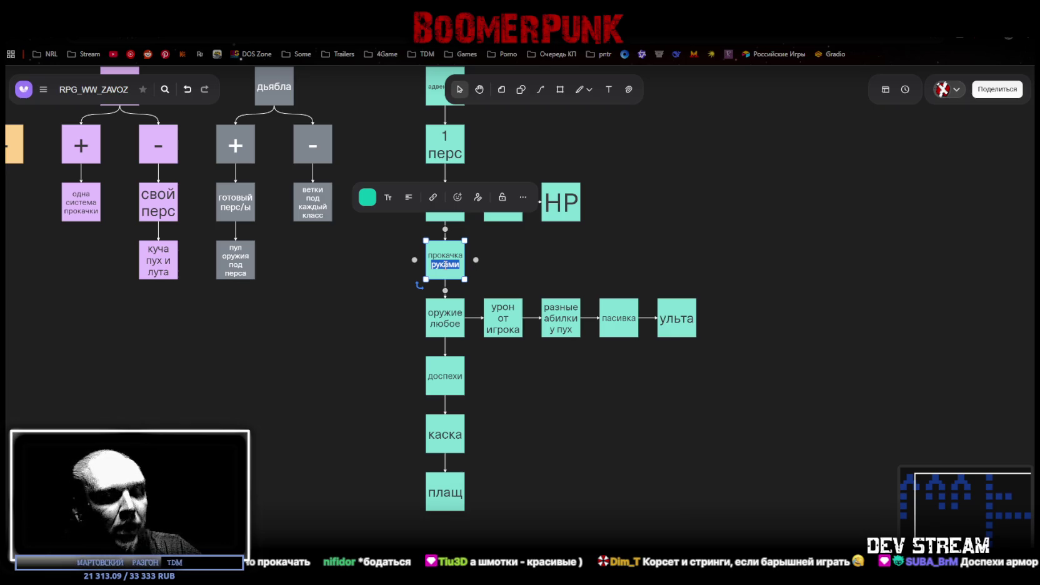
pyautogui.write('игроко')
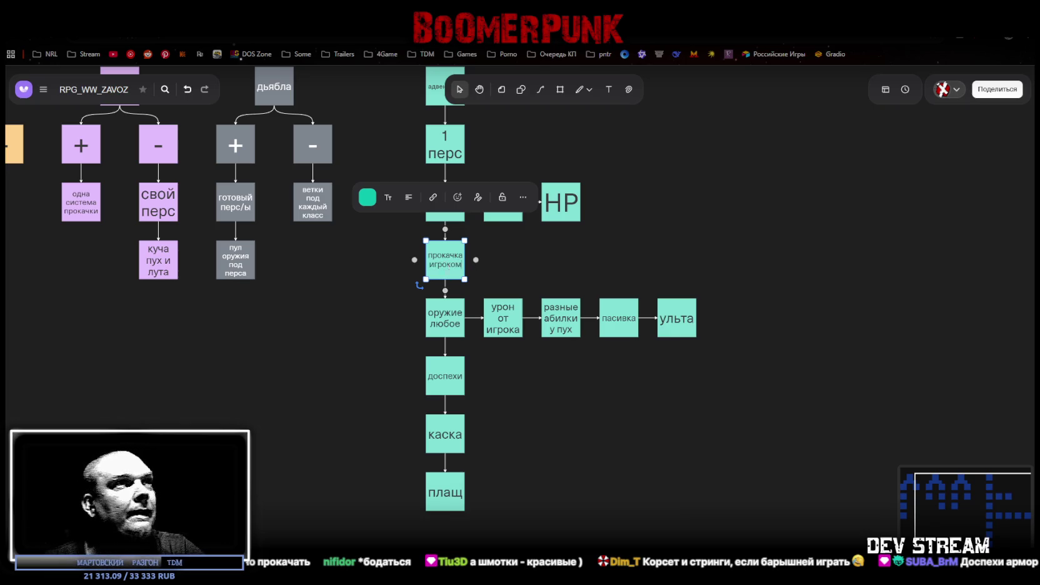
pyautogui.write('м')
pyautogui.click(541, 239)
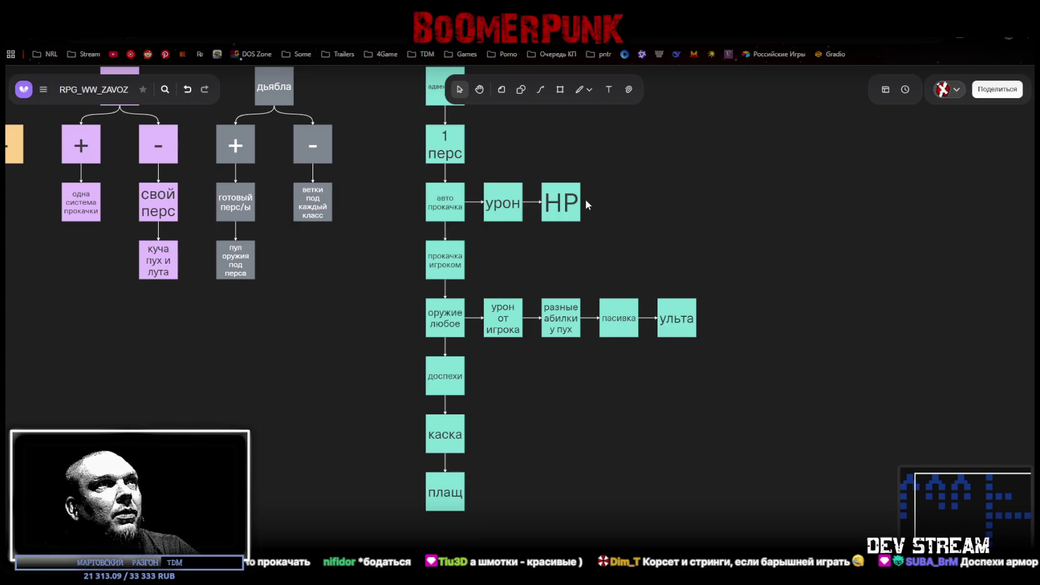
# - Add an empty linked box to the right of прокачка игроком
pyautogui.click(447, 209)
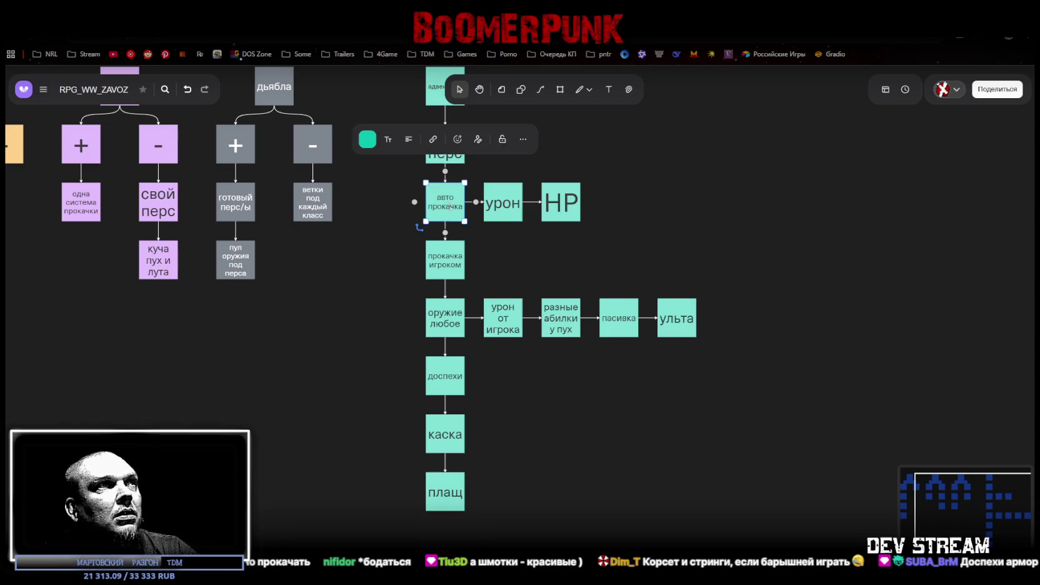
pyautogui.click(524, 245)
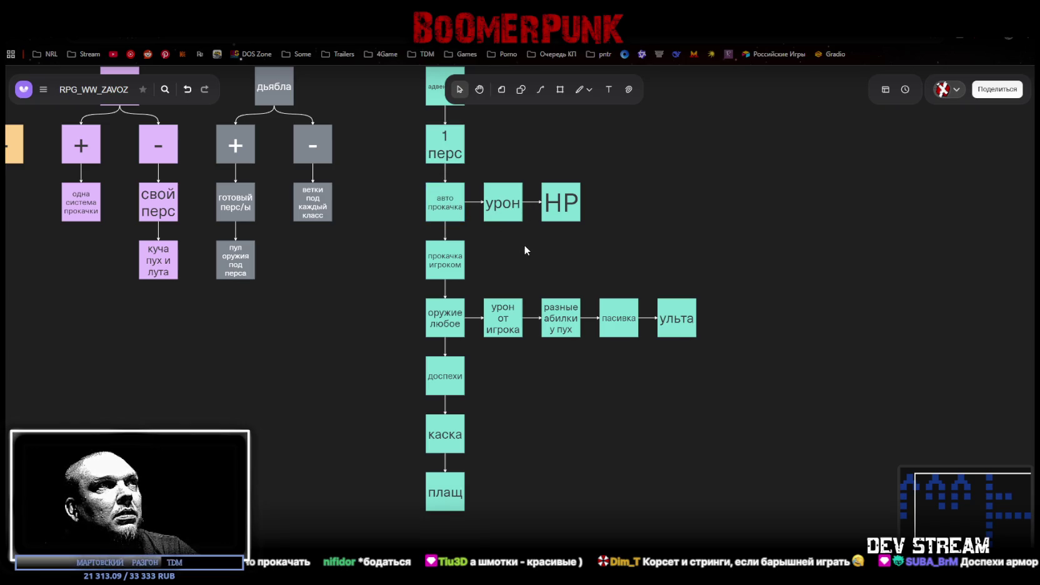
pyautogui.click(463, 254)
pyautogui.click(473, 259)
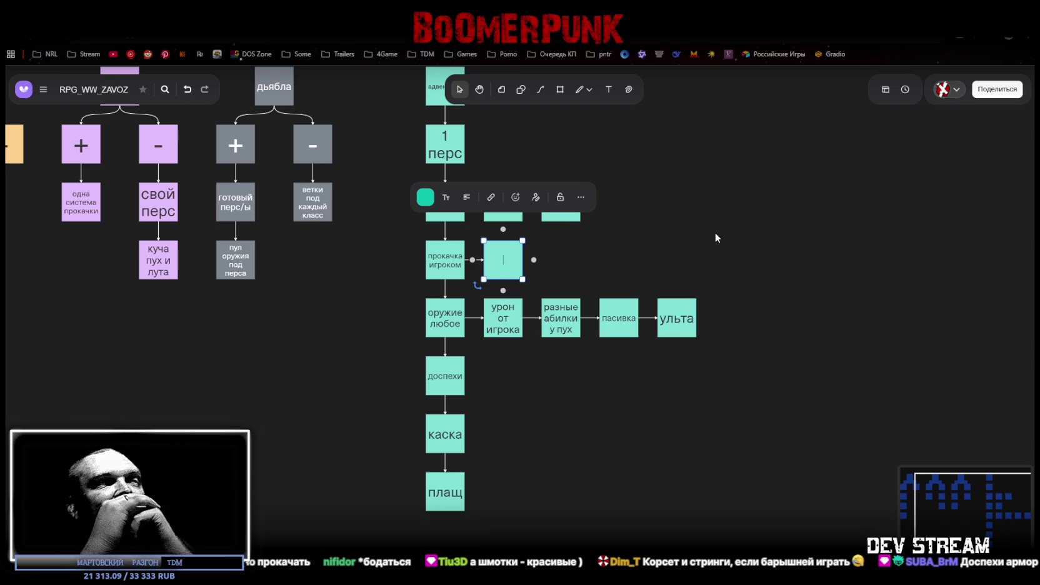
# - Delete the прокачка игроком branch and link авто прокачка directly to оружие любое
pyautogui.moveTo(376, 264); pyautogui.dragTo(593, 254)
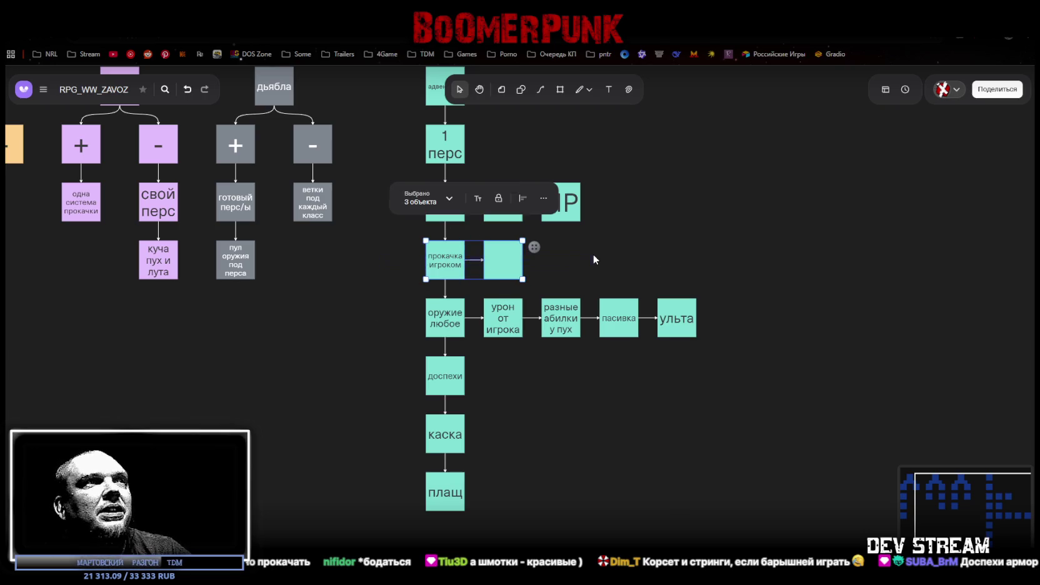
pyautogui.press('Delete')
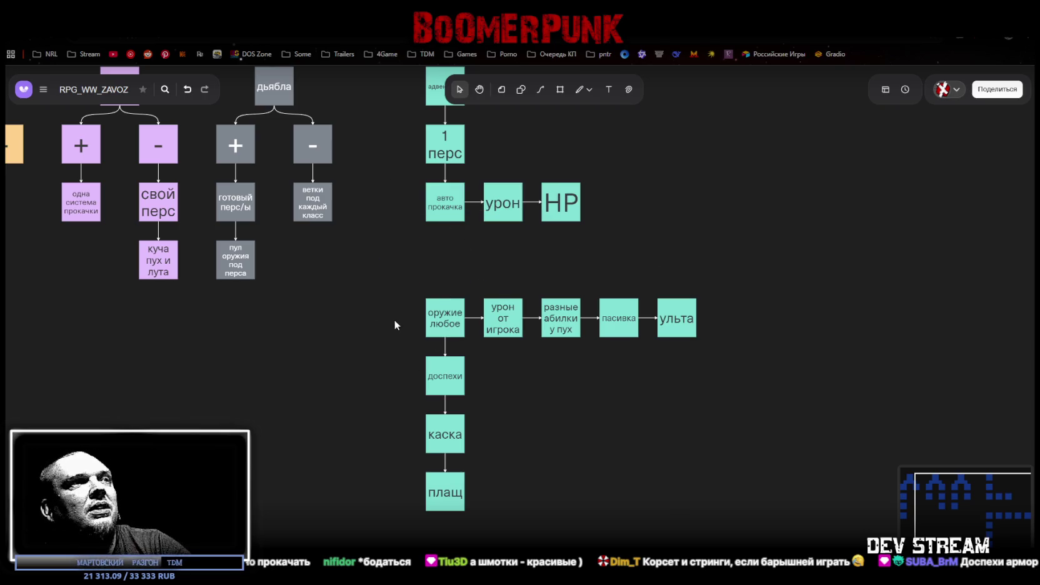
pyautogui.click(443, 205)
pyautogui.moveTo(445, 226); pyautogui.dragTo(445, 306)
# - Move the lower rows up to close the gap
pyautogui.moveTo(419, 518); pyautogui.dragTo(764, 320)
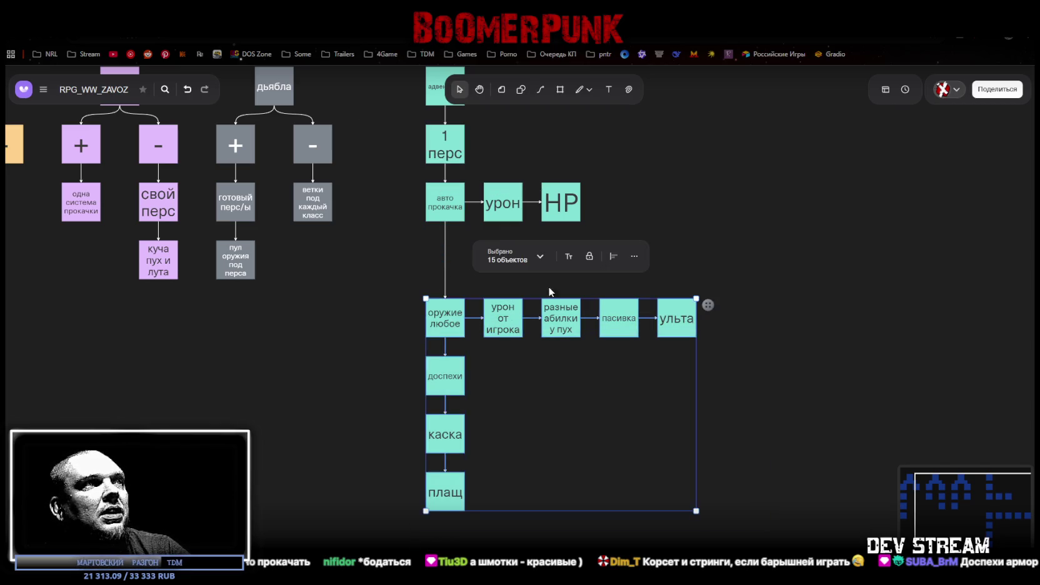
pyautogui.moveTo(452, 321)
pyautogui.mouseDown()
pyautogui.moveTo(451, 247)
pyautogui.moveTo(451, 257)
pyautogui.mouseUp()
pyautogui.click(827, 309)
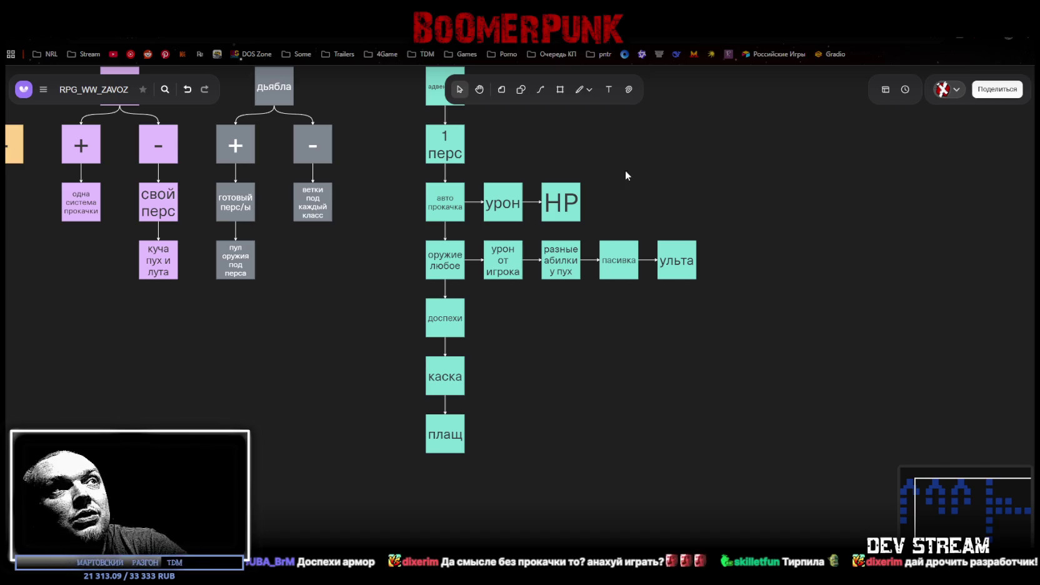
# - Add a linked box after HP labelled 'пассивные навыки'
pyautogui.click(558, 202)
pyautogui.click(592, 202)
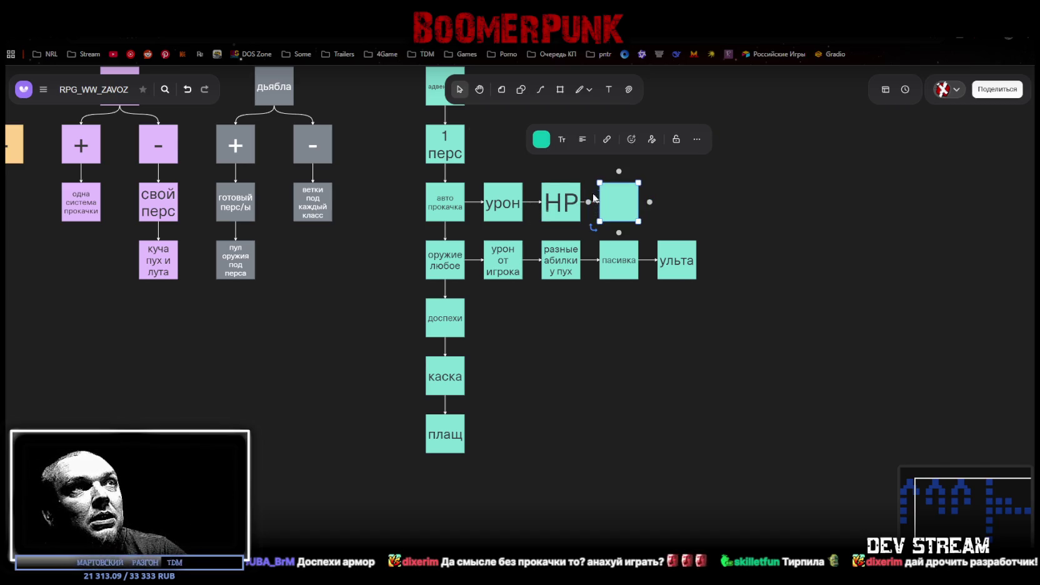
pyautogui.click(582, 167)
pyautogui.click(589, 202)
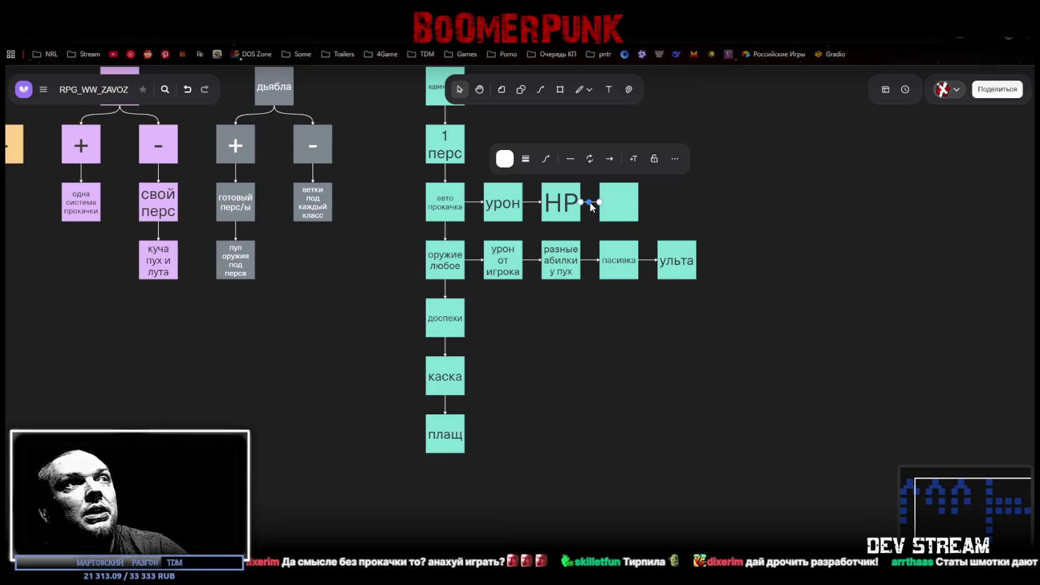
pyautogui.click(622, 202)
pyautogui.click(620, 209)
pyautogui.write('с')
pyautogui.press('BackSpace')
pyautogui.write('пассивные на')
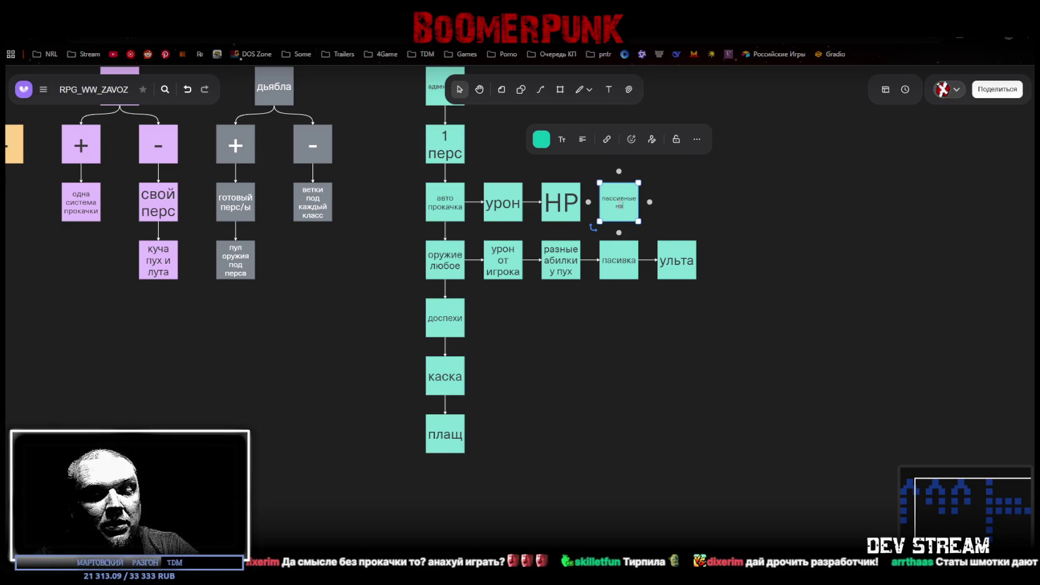
pyautogui.write('выки')
# - Chain linked boxes 'удача' and 'криты' after it, plus one empty box
pyautogui.click(690, 215)
pyautogui.click(628, 210)
pyautogui.click(650, 202)
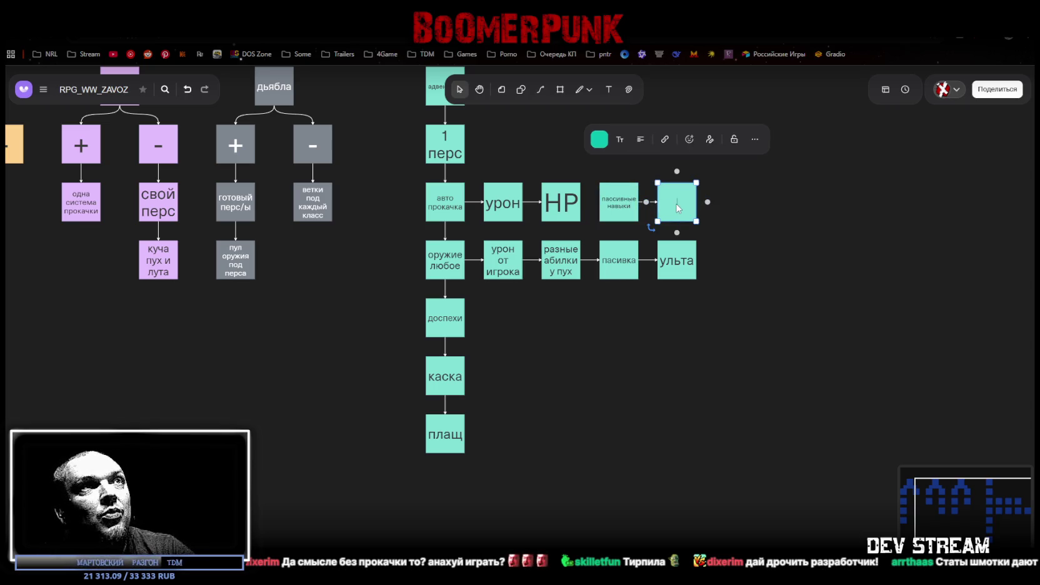
pyautogui.write('удача')
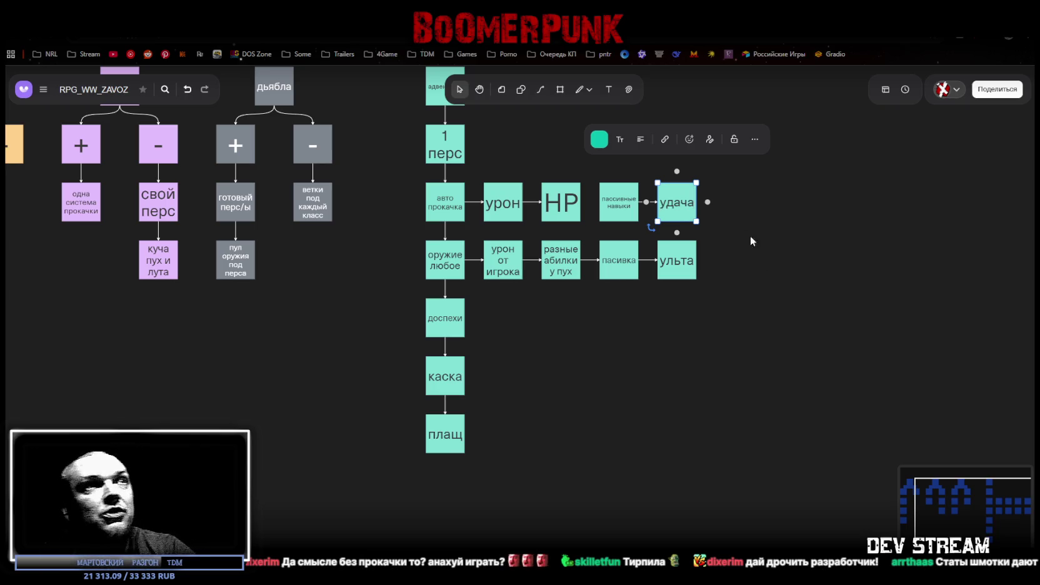
pyautogui.click(766, 212)
pyautogui.click(686, 206)
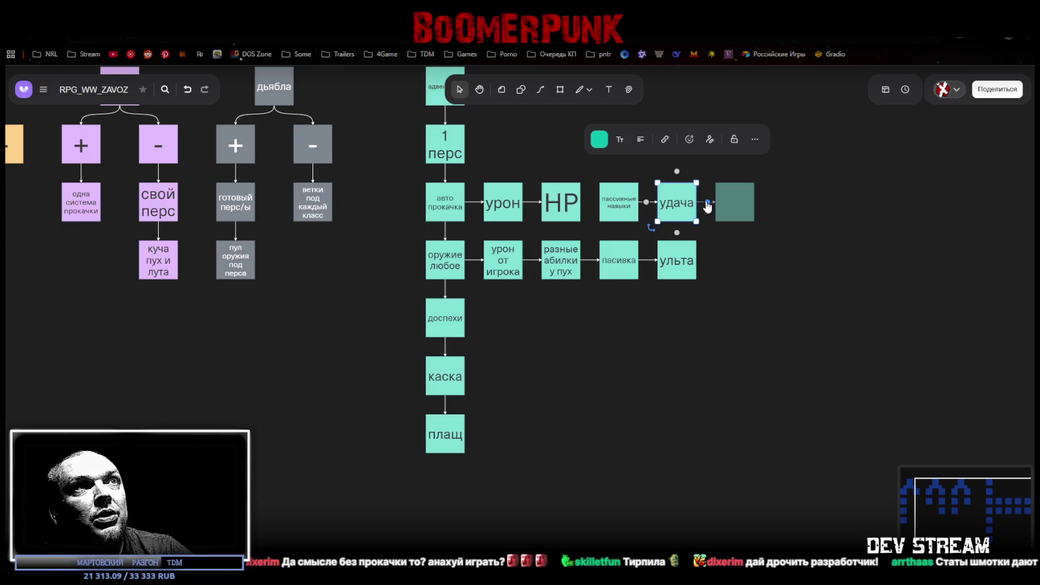
pyautogui.click(708, 203)
pyautogui.write('криты')
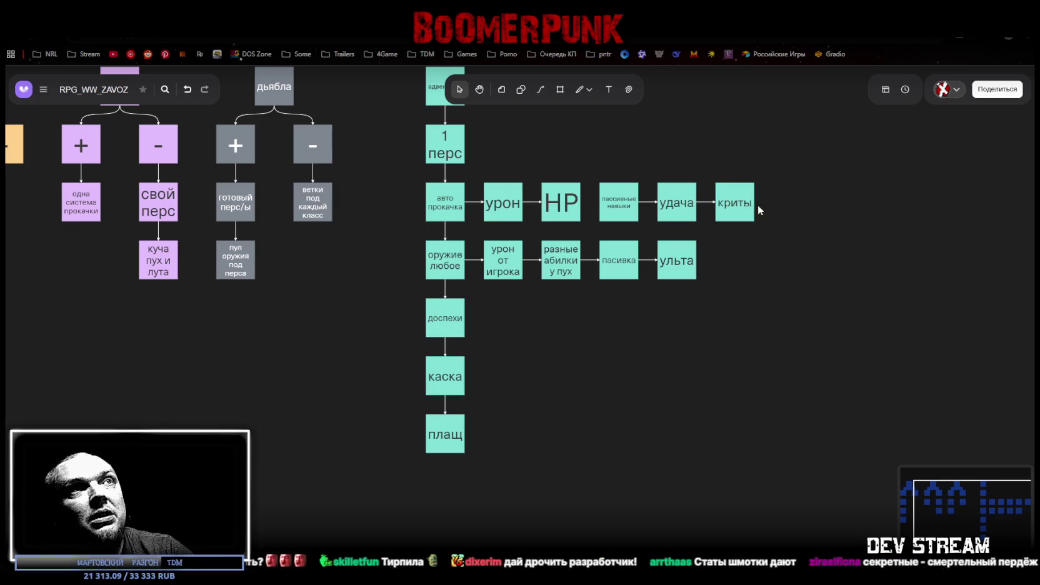
pyautogui.click(766, 202)
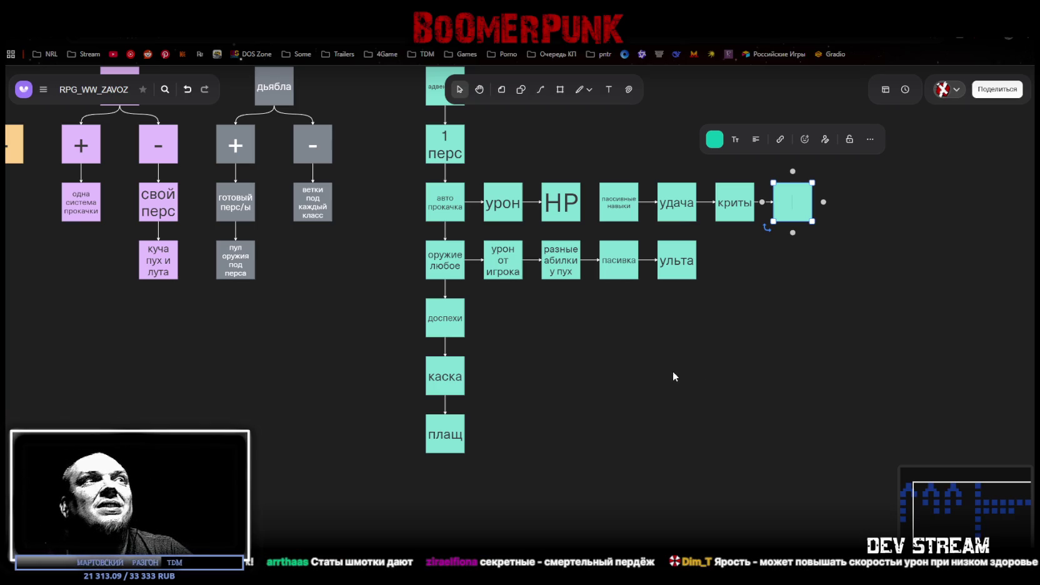
# - Add a linked movement-speed box after доспехи, labelled 'скорость жвижения' with a typo
pyautogui.click(448, 328)
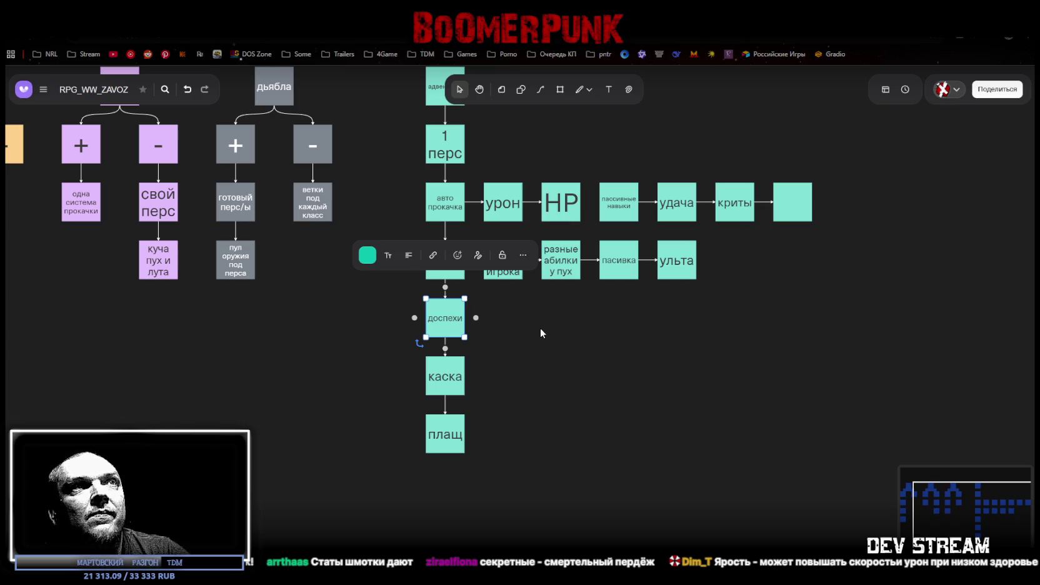
pyautogui.click(476, 319)
pyautogui.write('скорость передвижения')
pyautogui.press('BackSpace')
pyautogui.press('BackSpace')
pyautogui.press('BackSpace')
pyautogui.press('BackSpace')
pyautogui.write('жвиж')
pyautogui.press('BackSpace')
pyautogui.write('жения')
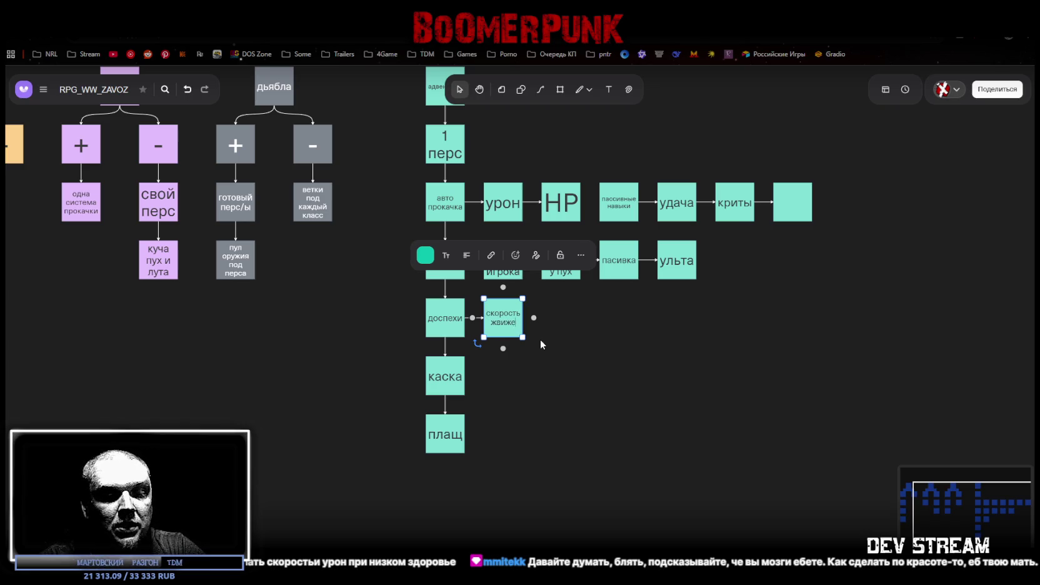
# - Add a linked 'HP' box after the movement-speed box
pyautogui.click(600, 321)
pyautogui.click(495, 327)
pyautogui.click(533, 319)
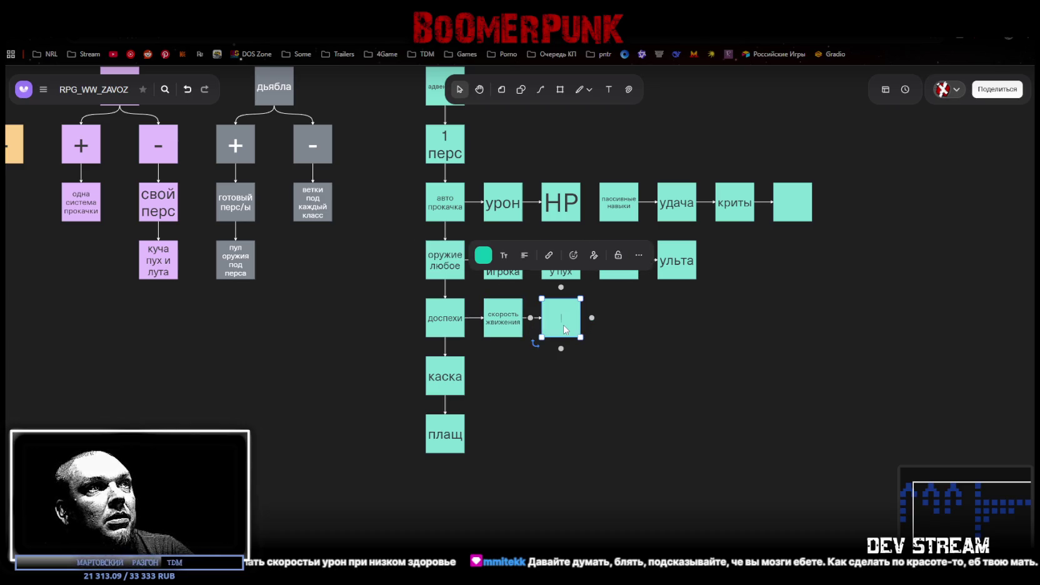
pyautogui.write('HP')
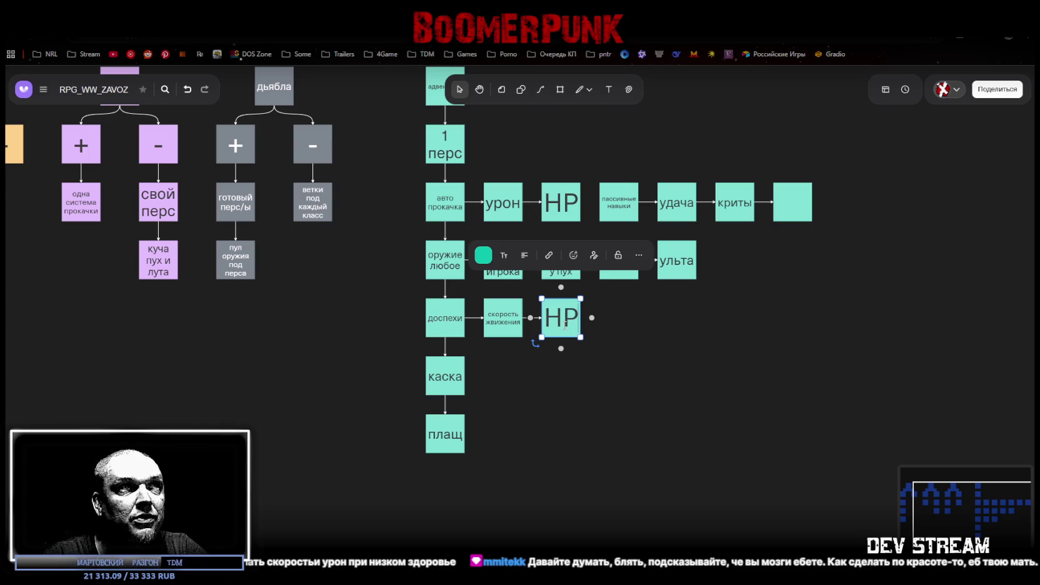
pyautogui.click(664, 341)
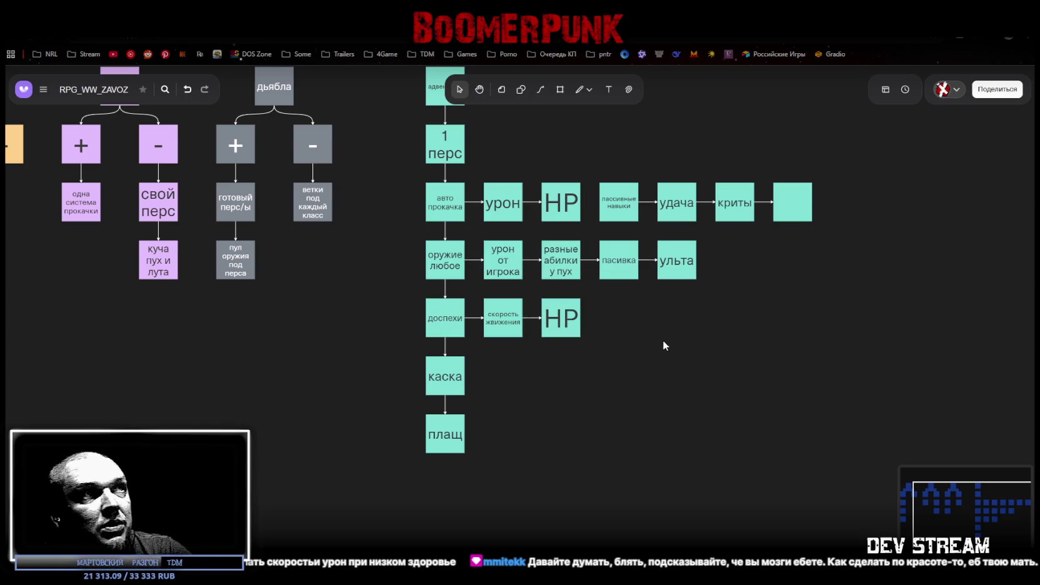
# - Shorten the 'урон от игрока' label to 'урон'
pyautogui.click(503, 262)
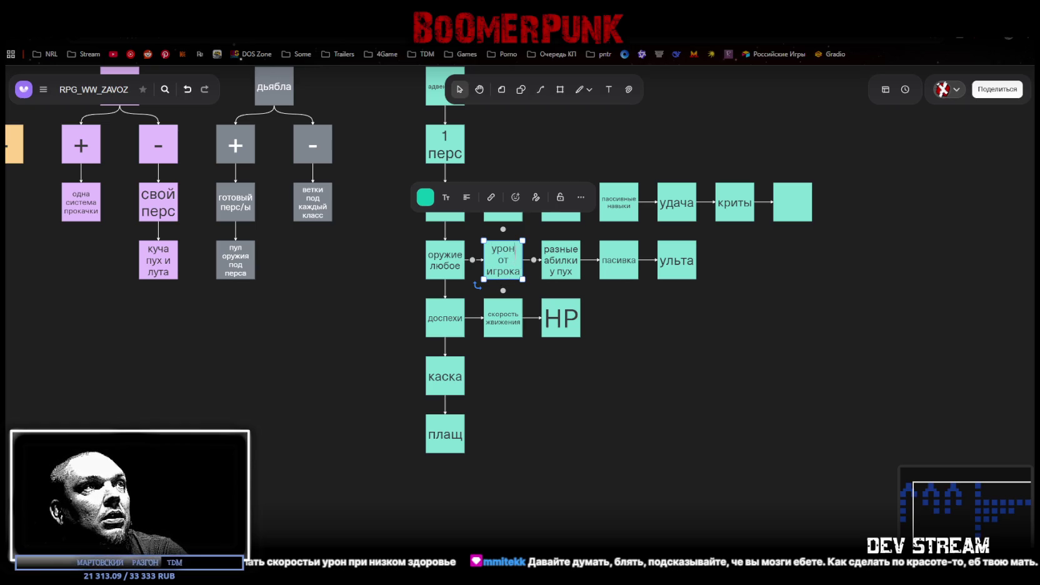
pyautogui.moveTo(515, 249); pyautogui.dragTo(516, 278)
pyautogui.press('BackSpace')
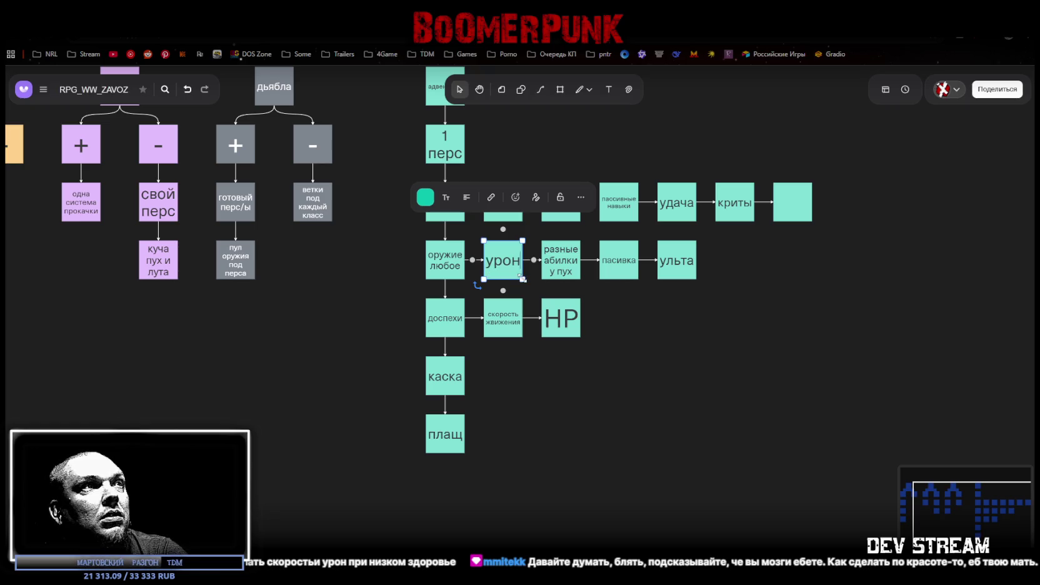
pyautogui.click(754, 352)
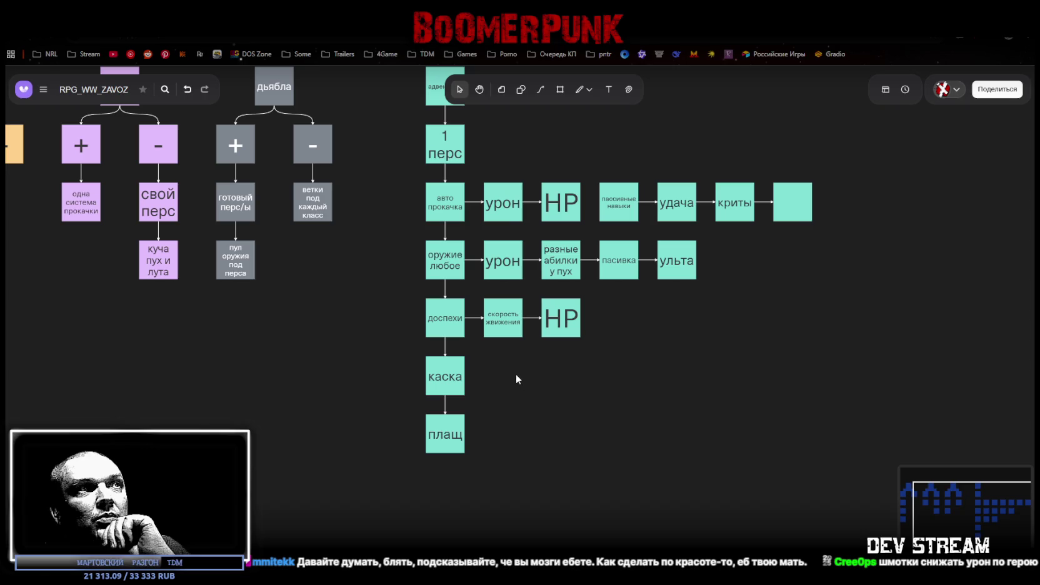
pyautogui.click(445, 375)
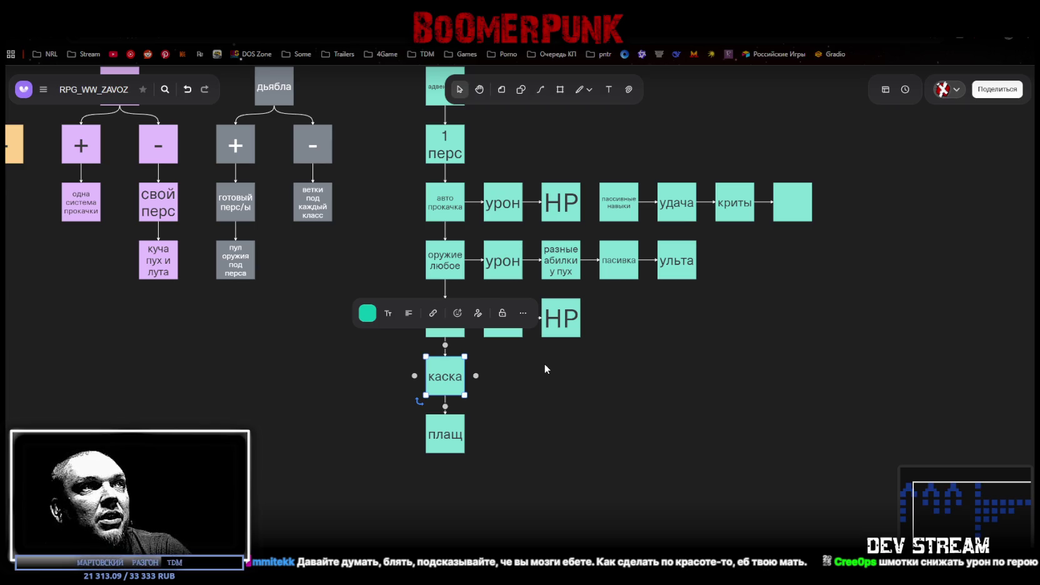
pyautogui.click(586, 375)
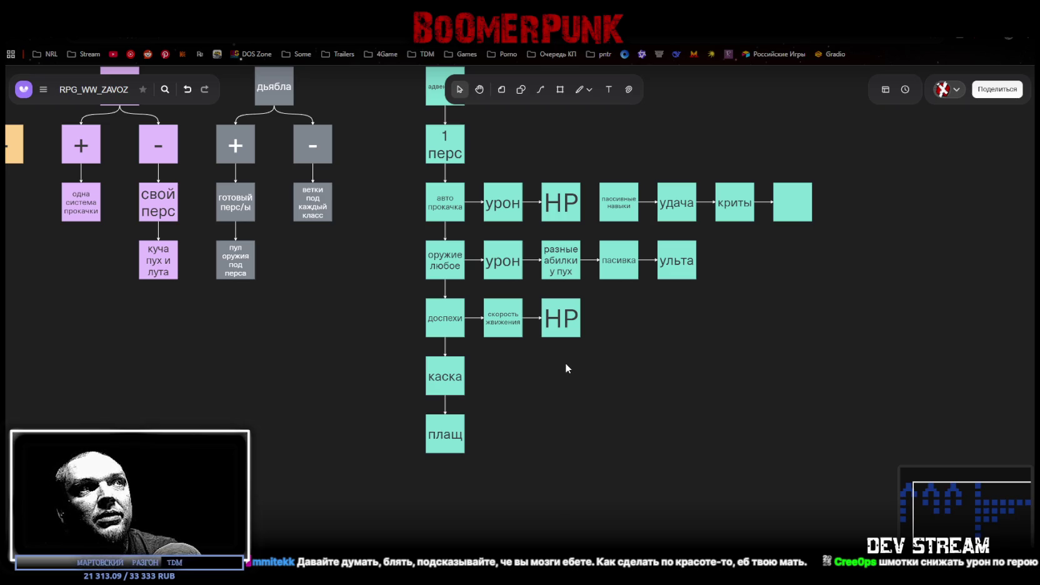
pyautogui.click(566, 323)
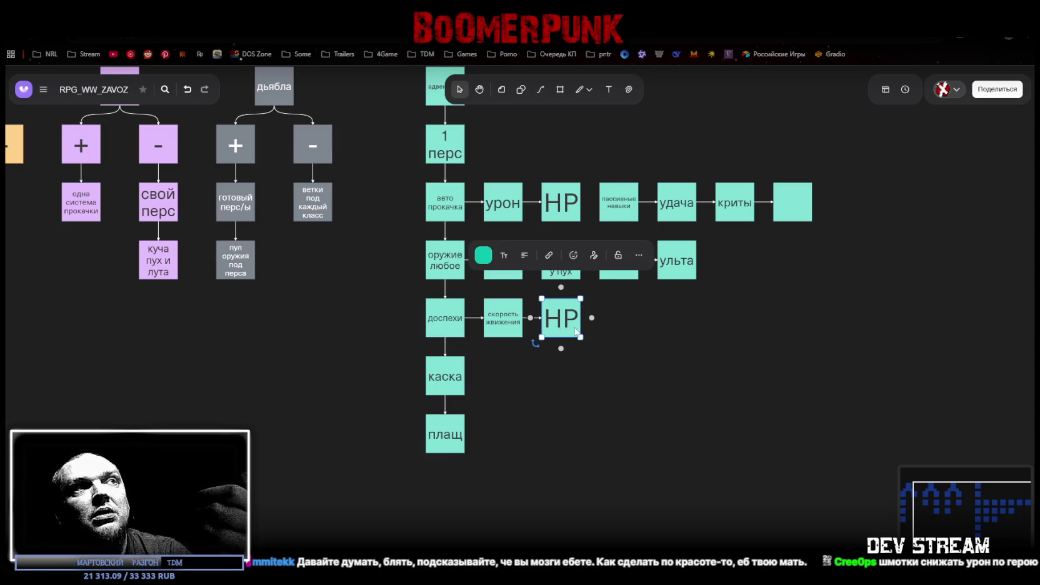
pyautogui.click(508, 320)
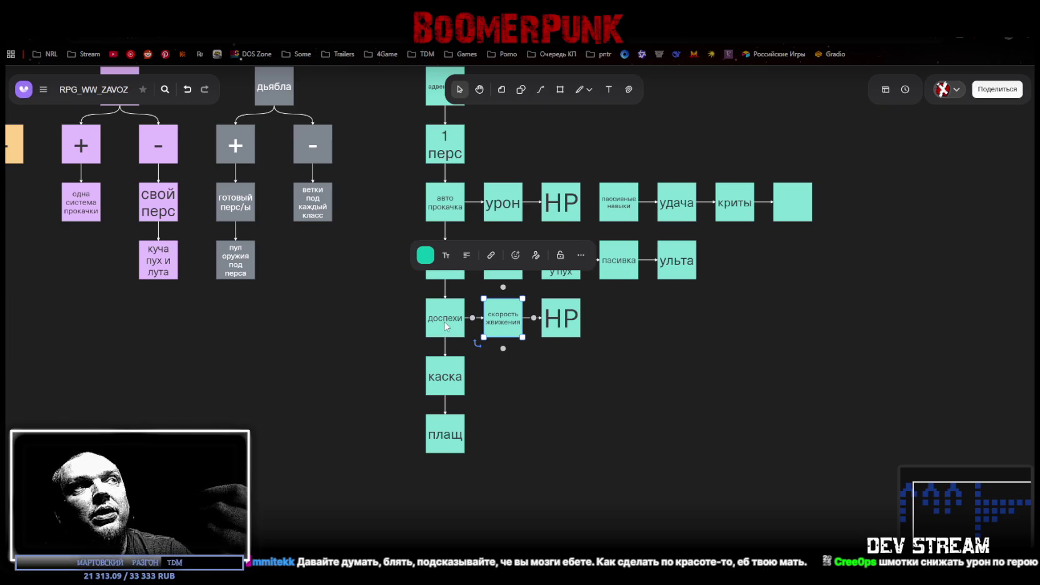
pyautogui.click(666, 317)
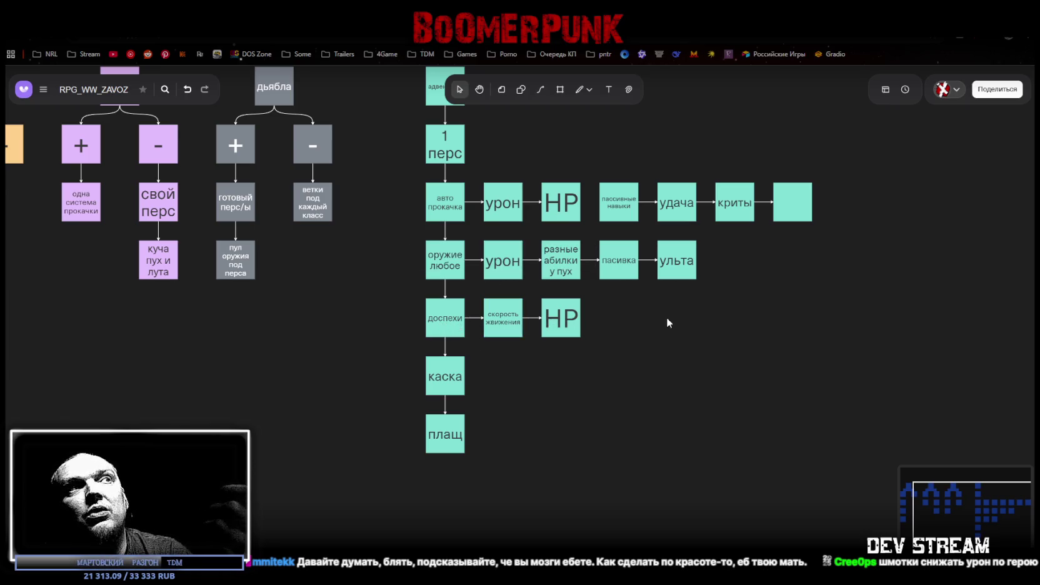
pyautogui.click(564, 330)
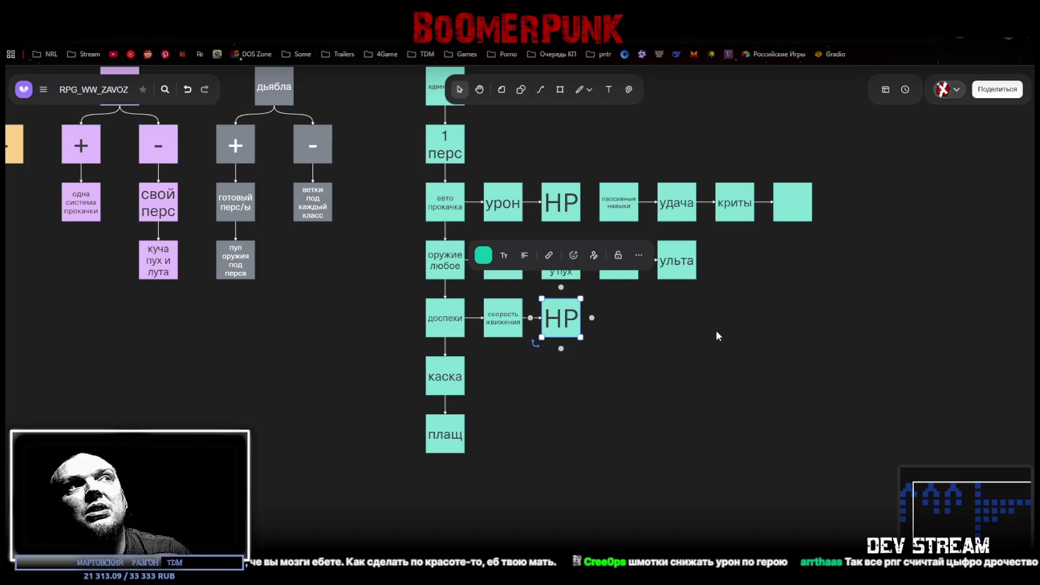
pyautogui.click(694, 330)
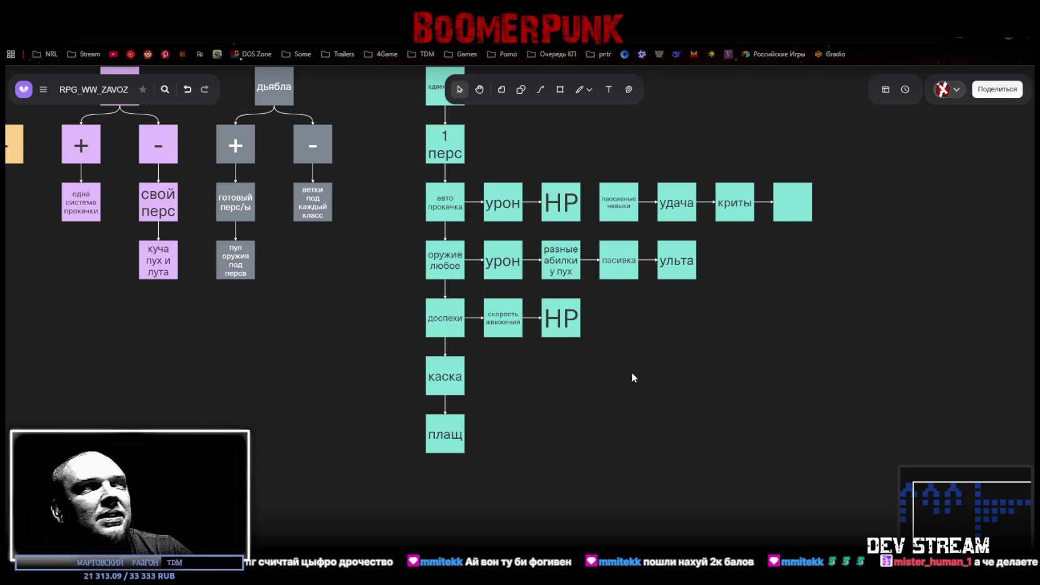
pyautogui.moveTo(464, 285)
pyautogui.mouseDown()
pyautogui.moveTo(488, 385)
pyautogui.moveTo(681, 327)
pyautogui.moveTo(509, 327)
pyautogui.mouseUp()
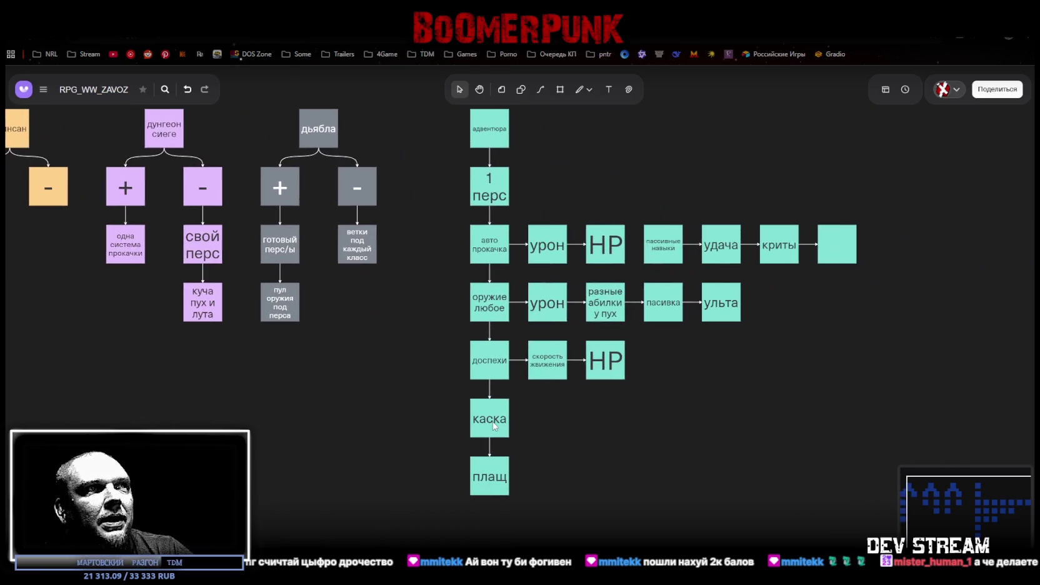
# - Add a blank linked box to the right of каска, leaving it unlabeled
pyautogui.click(547, 360)
pyautogui.click(605, 360)
pyautogui.click(553, 426)
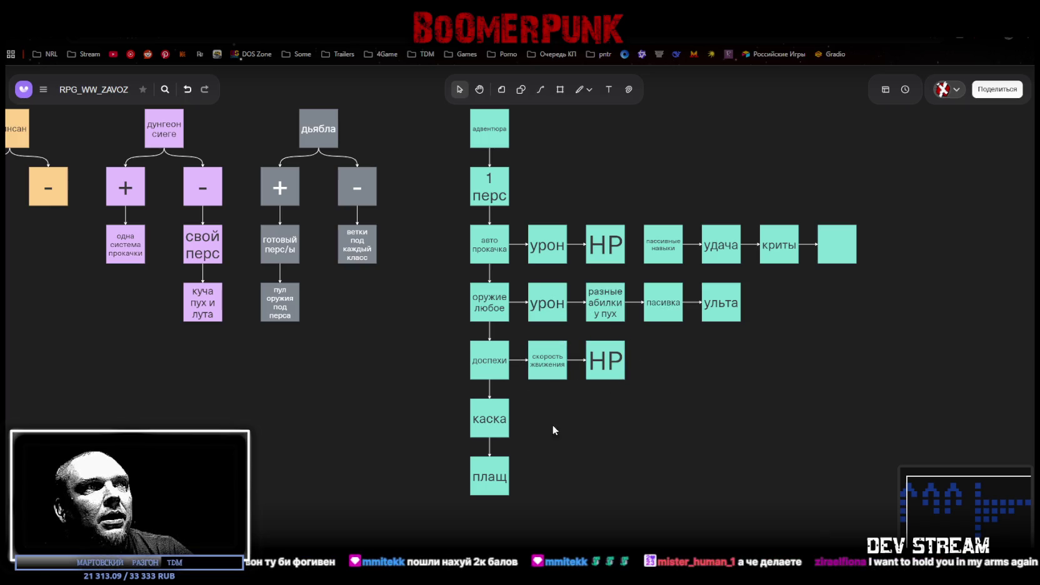
pyautogui.click(492, 421)
pyautogui.click(517, 418)
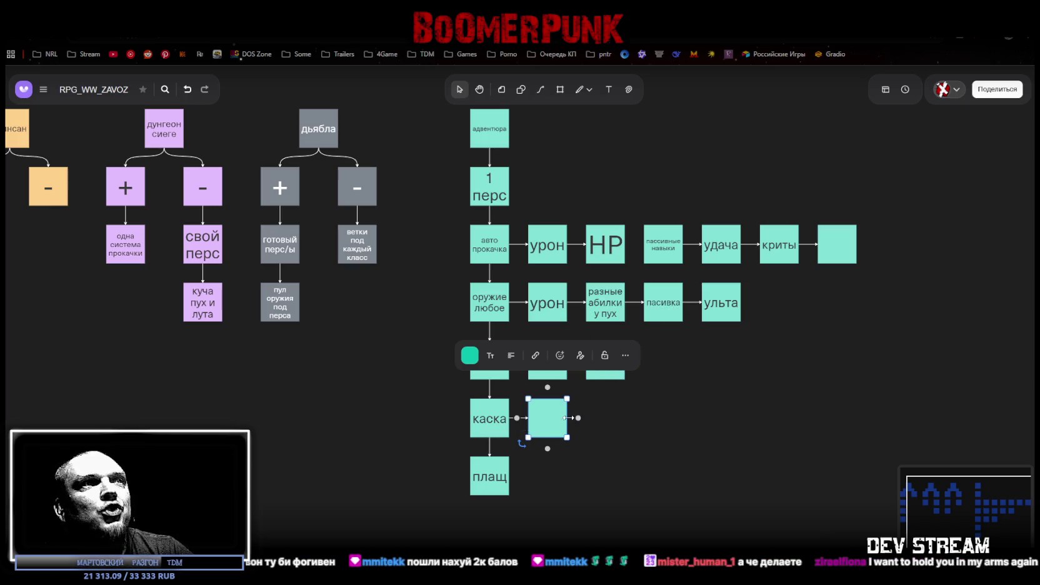
pyautogui.click(656, 414)
pyautogui.click(556, 429)
pyautogui.click(552, 421)
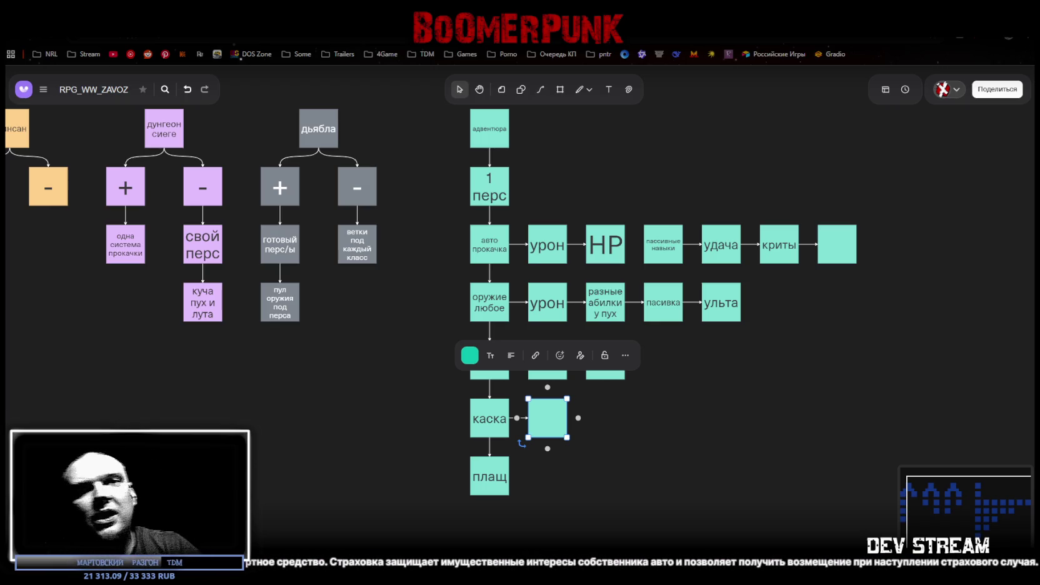
pyautogui.click(605, 402)
pyautogui.click(540, 420)
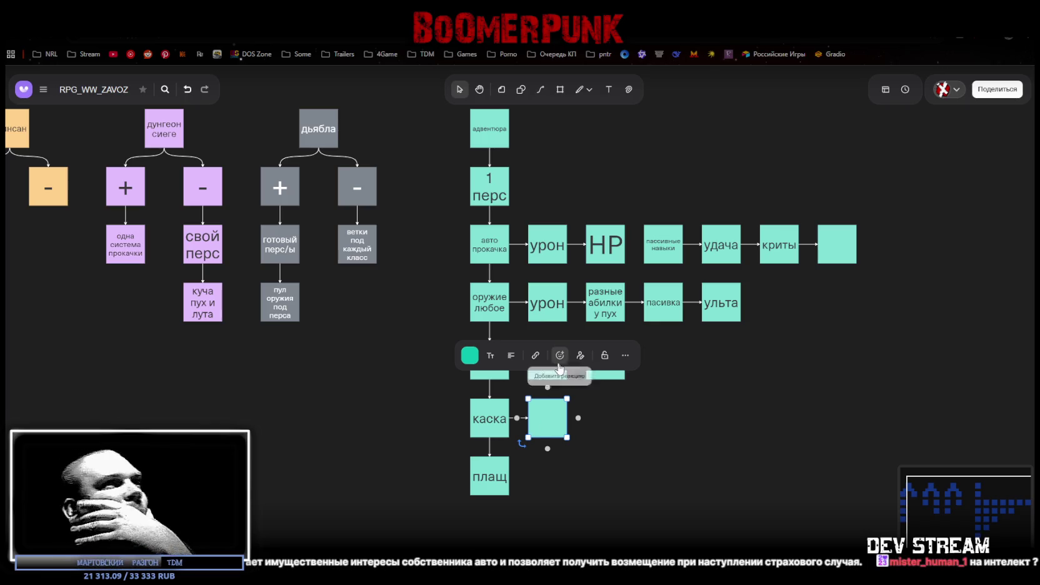
pyautogui.click(686, 418)
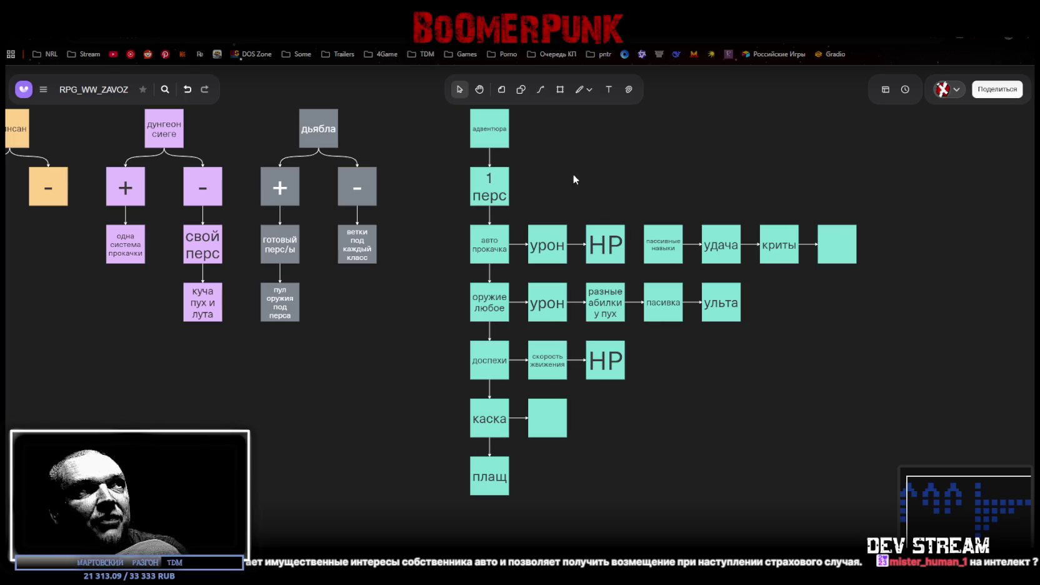
pyautogui.click(546, 252)
pyautogui.click(607, 245)
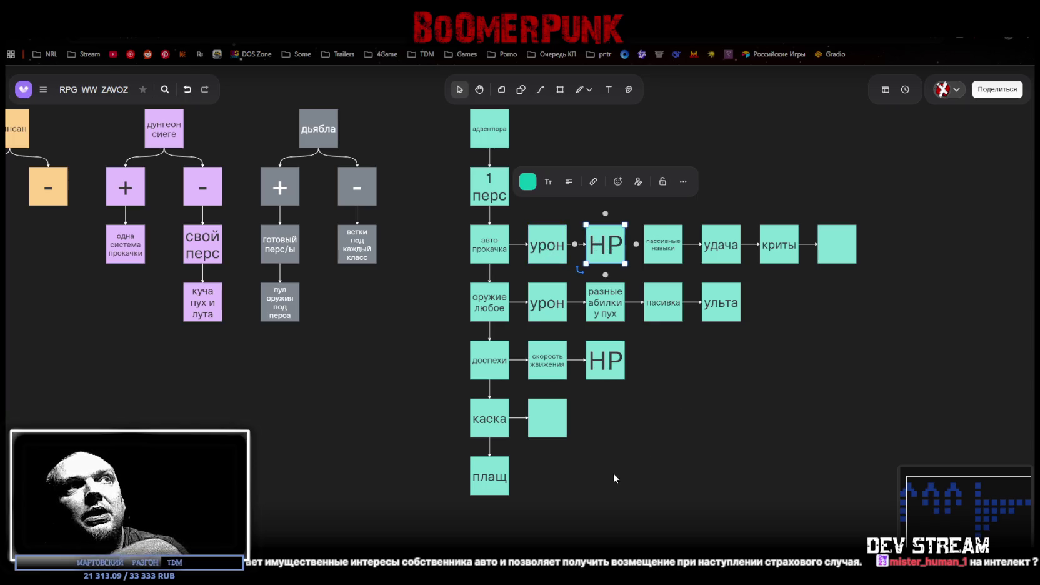
pyautogui.click(625, 490)
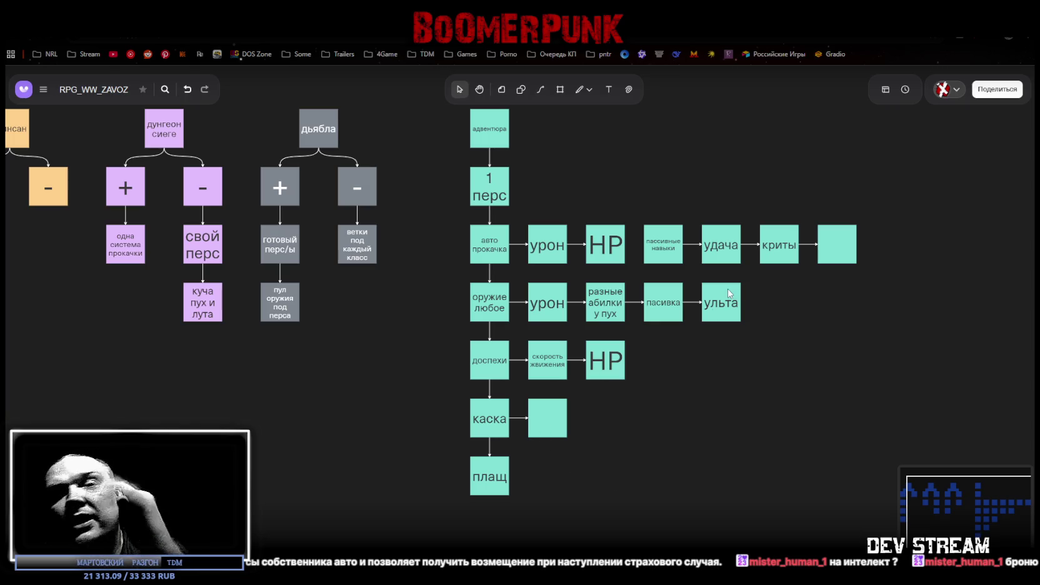
pyautogui.click(605, 360)
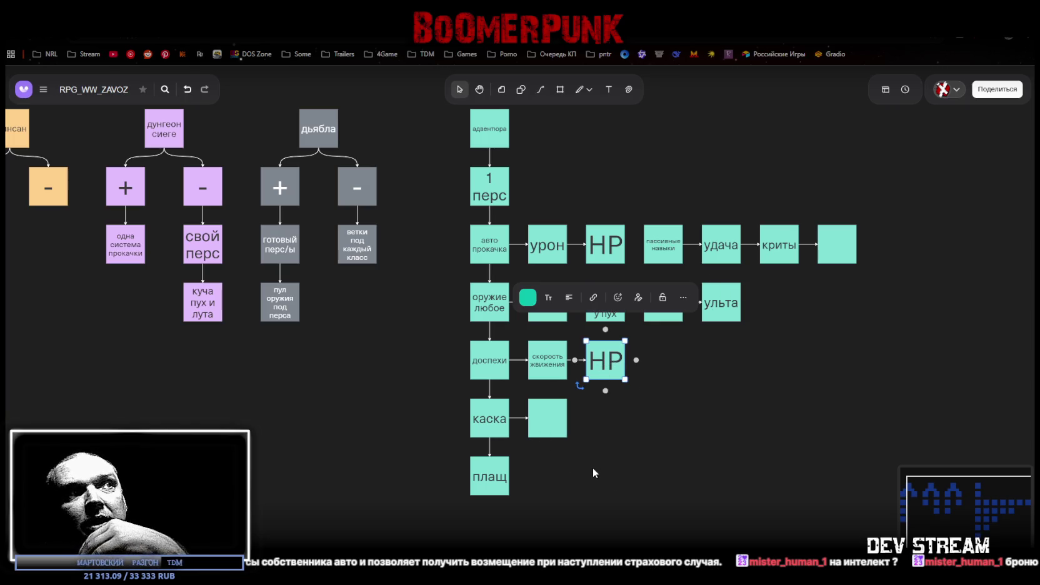
pyautogui.click(611, 462)
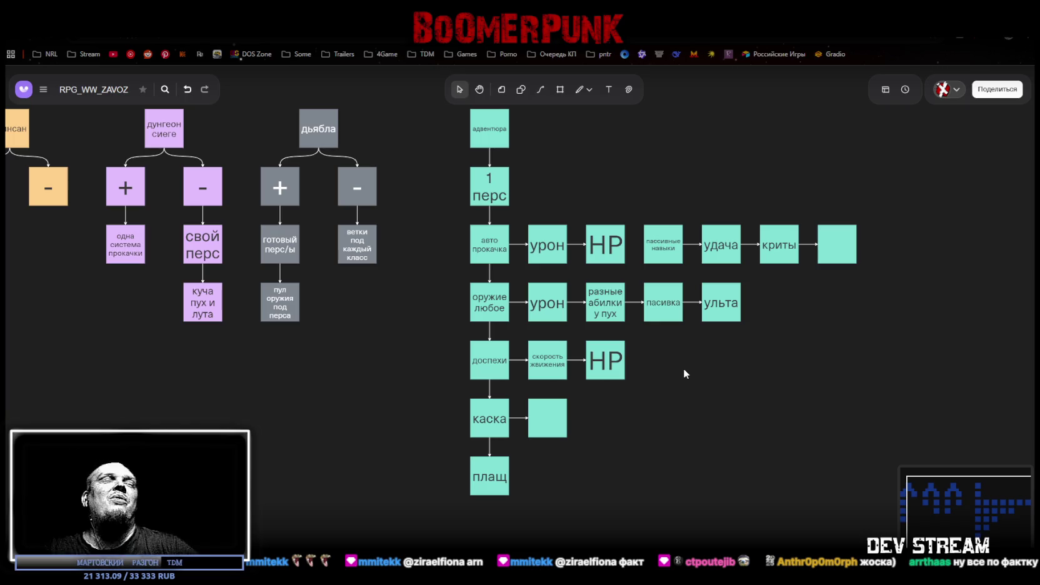
pyautogui.scroll(1, 698, 473)
pyautogui.moveTo(736, 419)
pyautogui.mouseDown()
pyautogui.moveTo(720, 365)
pyautogui.moveTo(641, 365)
pyautogui.moveTo(618, 420)
pyautogui.mouseUp()
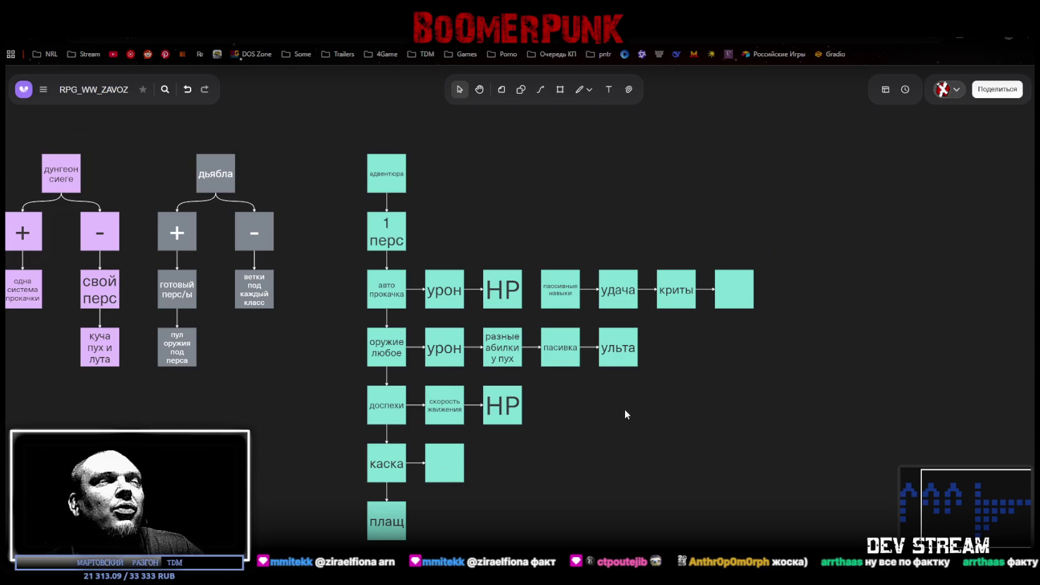
pyautogui.scroll(-1, 625, 414)
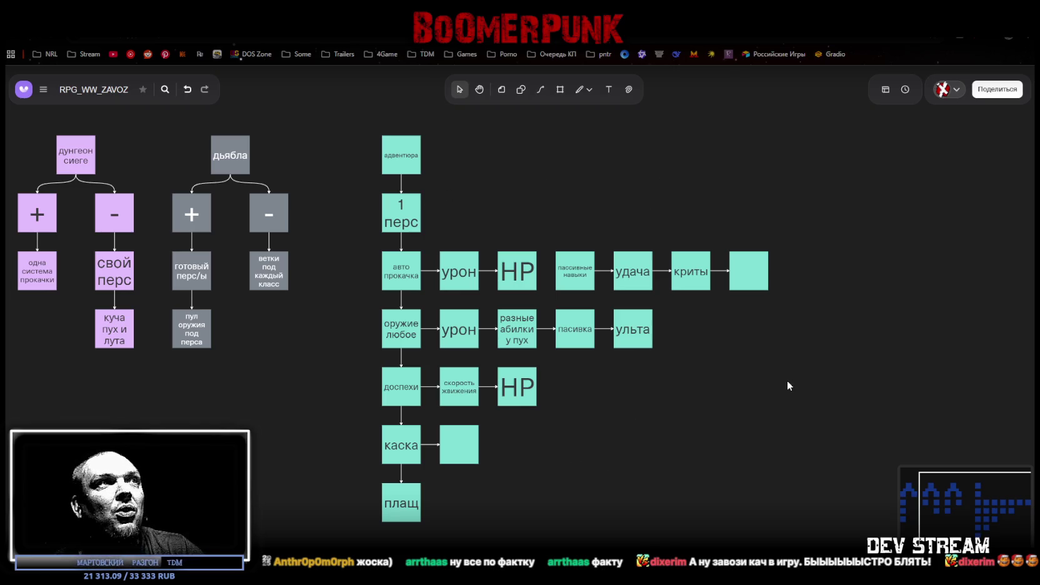
pyautogui.scroll(-2, 769, 419)
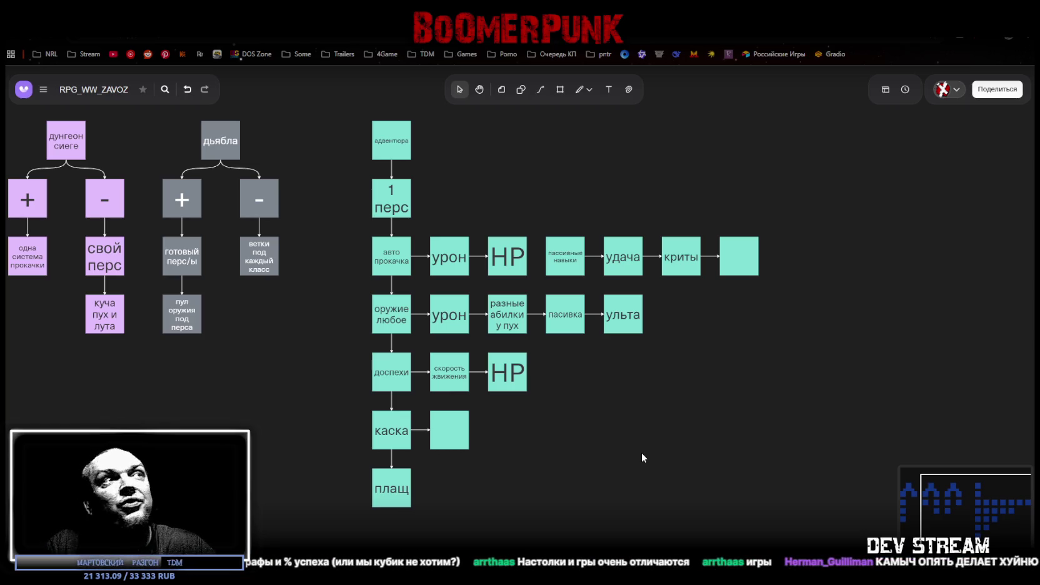
pyautogui.click(449, 258)
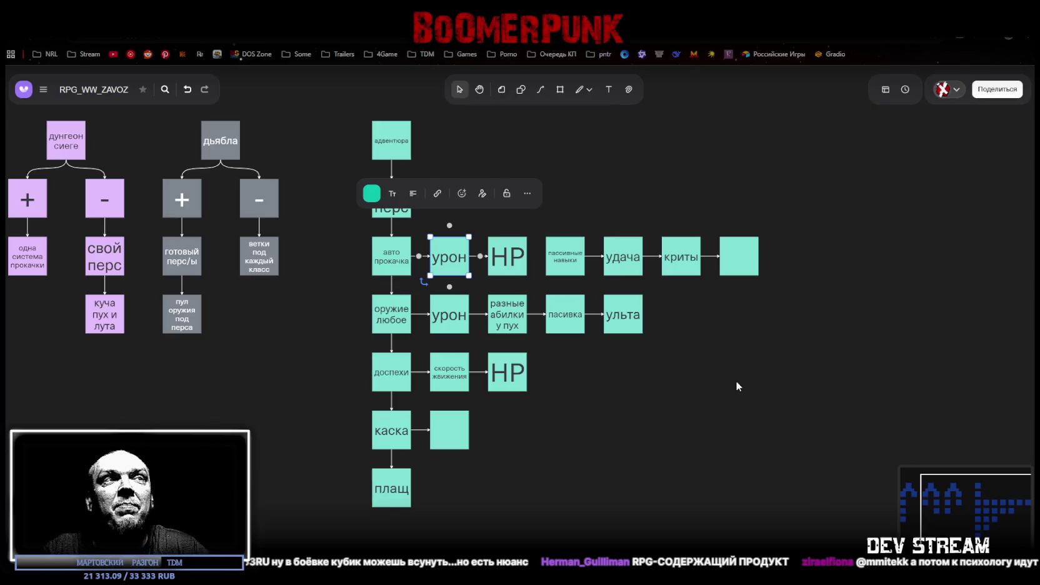
pyautogui.moveTo(366, 524)
pyautogui.mouseDown()
pyautogui.moveTo(829, 257)
pyautogui.moveTo(823, 276)
pyautogui.mouseUp()
pyautogui.click(822, 277)
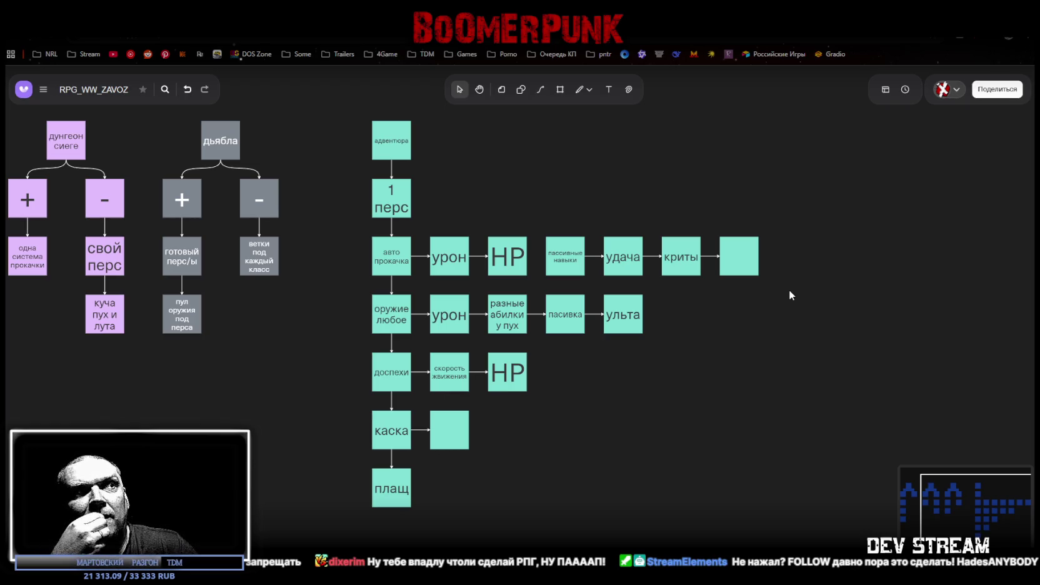
# - Fix the typo so the box beside доспехи reads 'скорость движения'
pyautogui.click(435, 378)
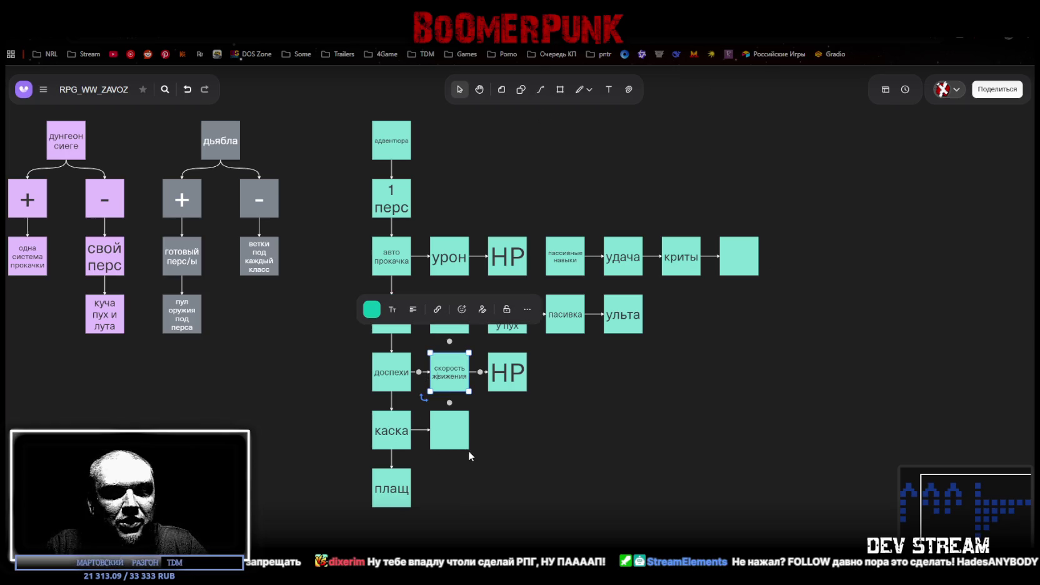
pyautogui.write('д')
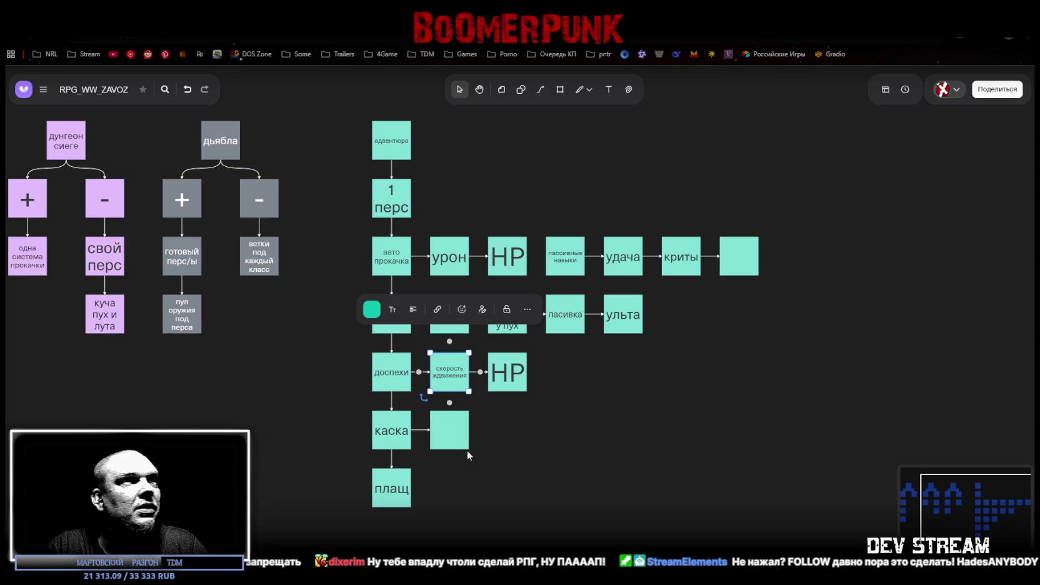
pyautogui.press('Left')
pyautogui.press('BackSpace')
pyautogui.click(516, 410)
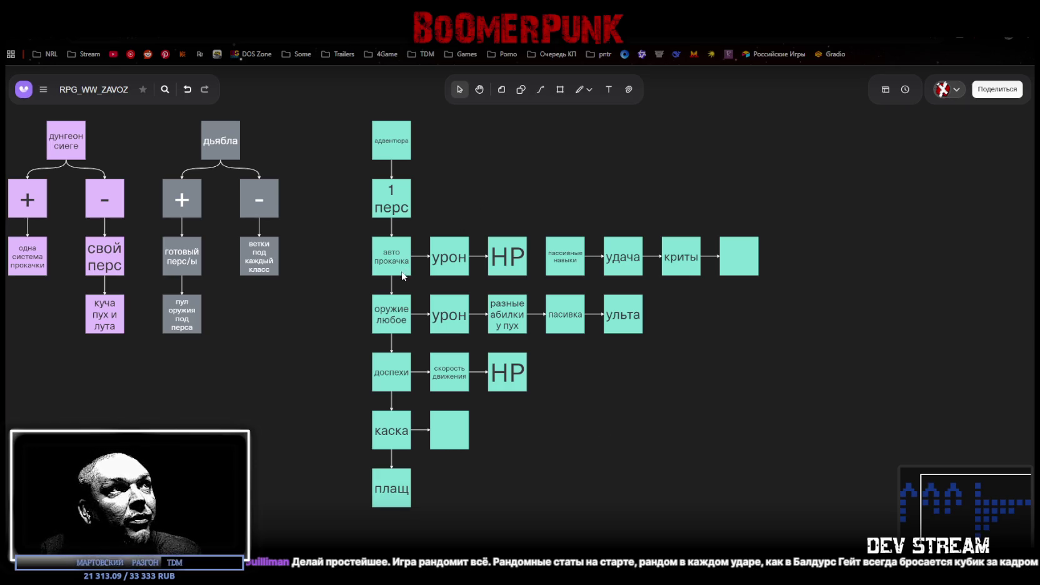
# - Review the 1 перс, урон, HP, пассивные навыки, удача and криты boxes one by one
pyautogui.click(403, 189)
pyautogui.click(542, 203)
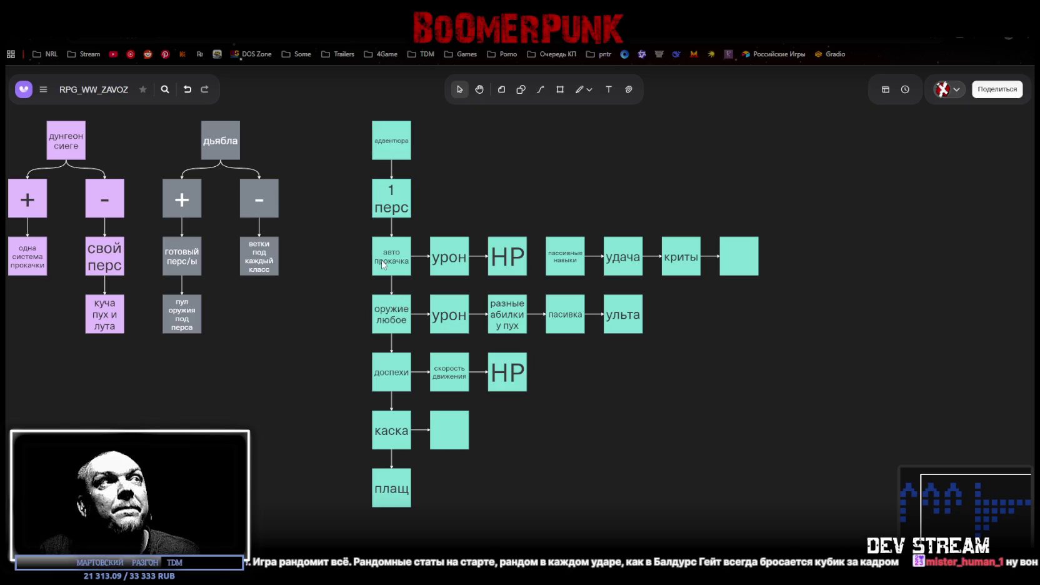
pyautogui.click(446, 264)
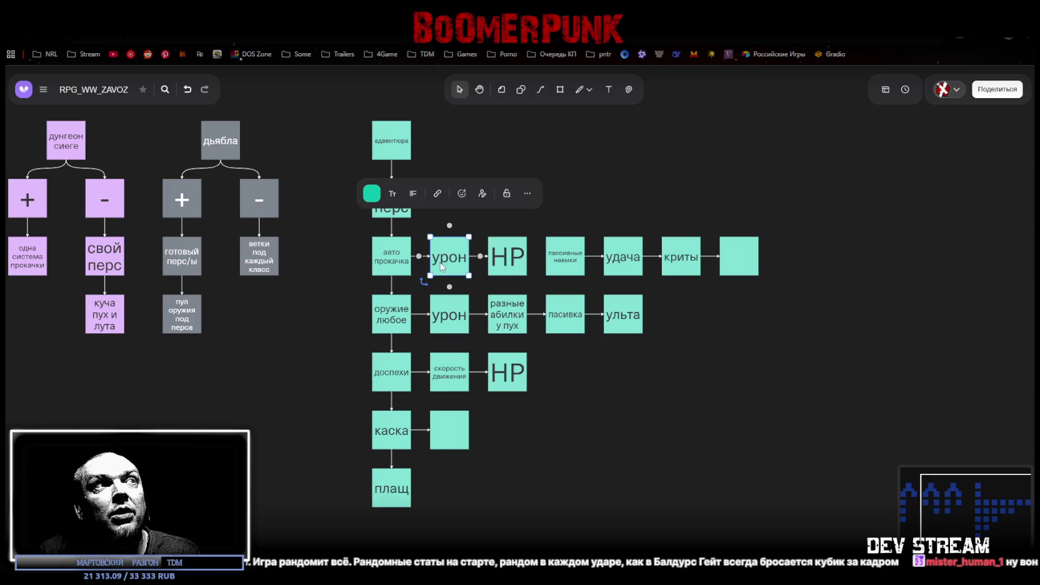
pyautogui.click(507, 260)
pyautogui.click(446, 258)
pyautogui.click(498, 244)
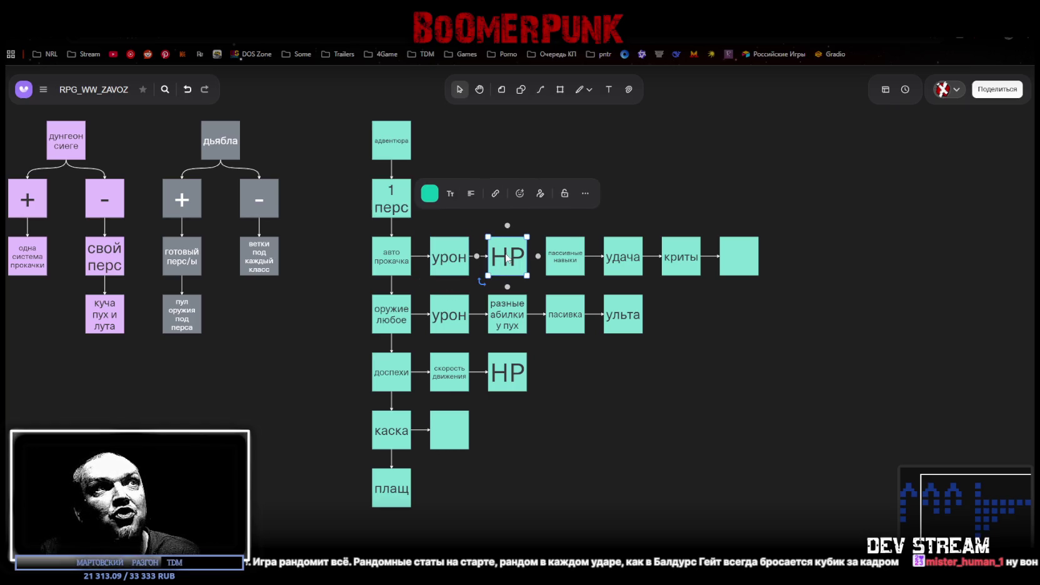
pyautogui.click(658, 447)
pyautogui.click(562, 263)
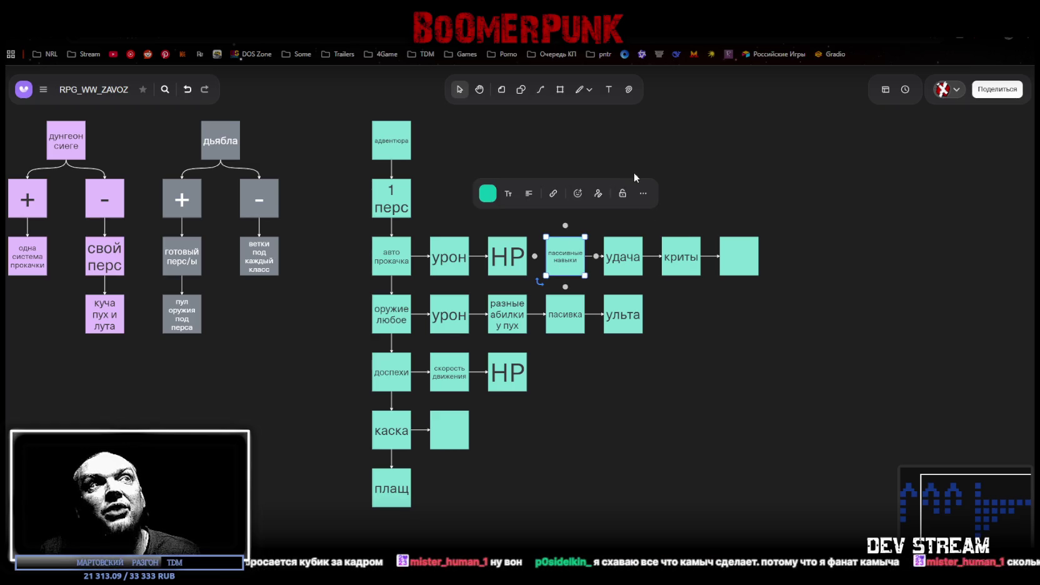
pyautogui.click(630, 259)
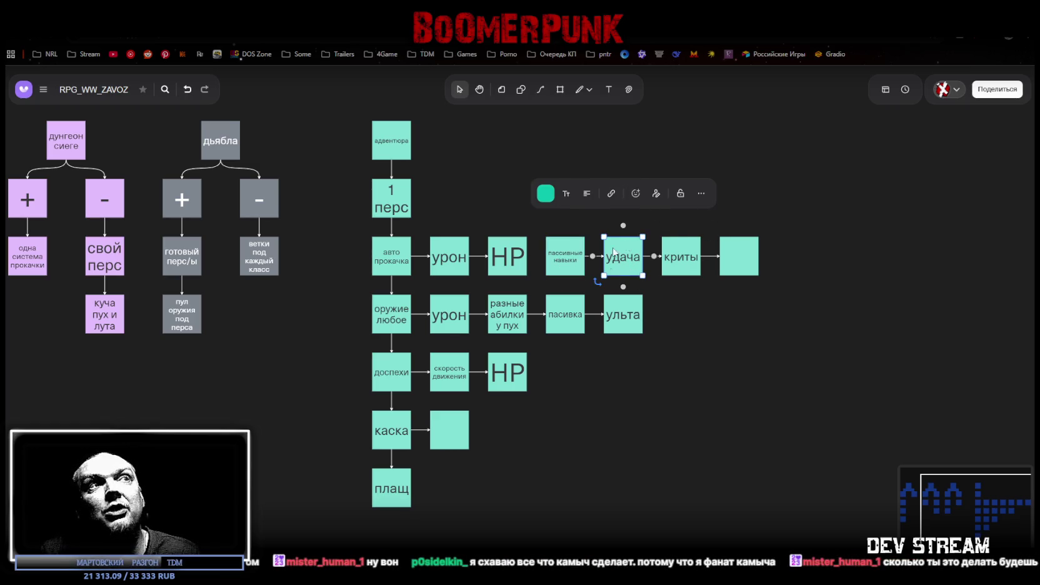
pyautogui.click(617, 413)
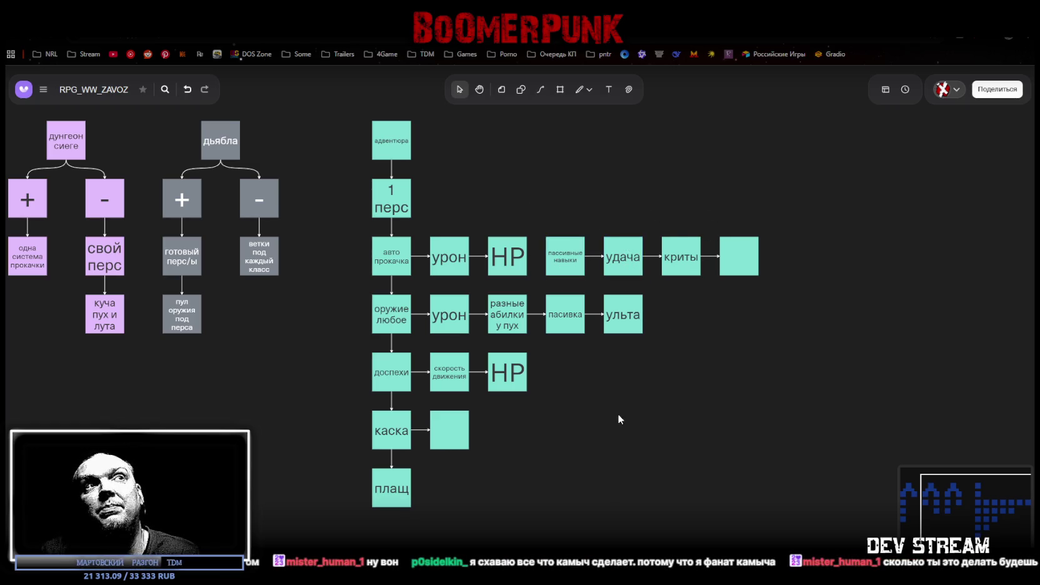
pyautogui.click(692, 266)
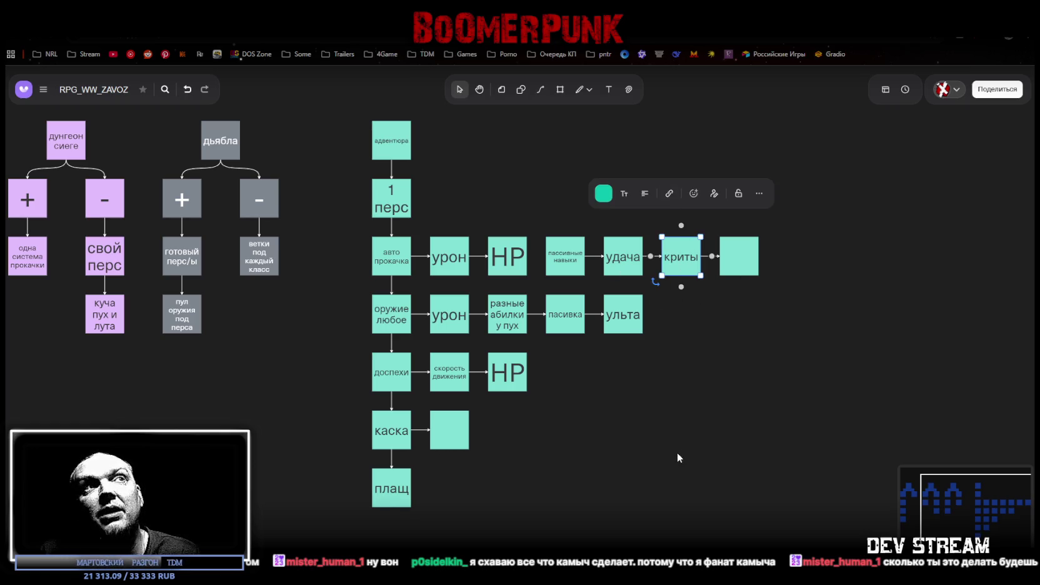
# - Color the пассивные навыки, удача, криты and blank notes lilac, filtering the selection to Стикеры
pyautogui.click(671, 285)
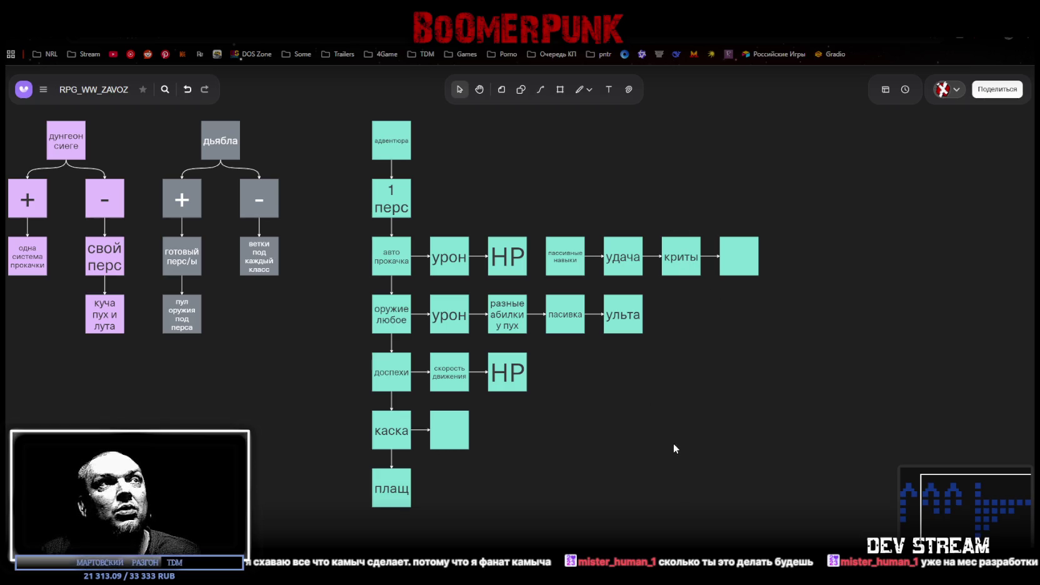
pyautogui.moveTo(543, 197); pyautogui.dragTo(808, 273)
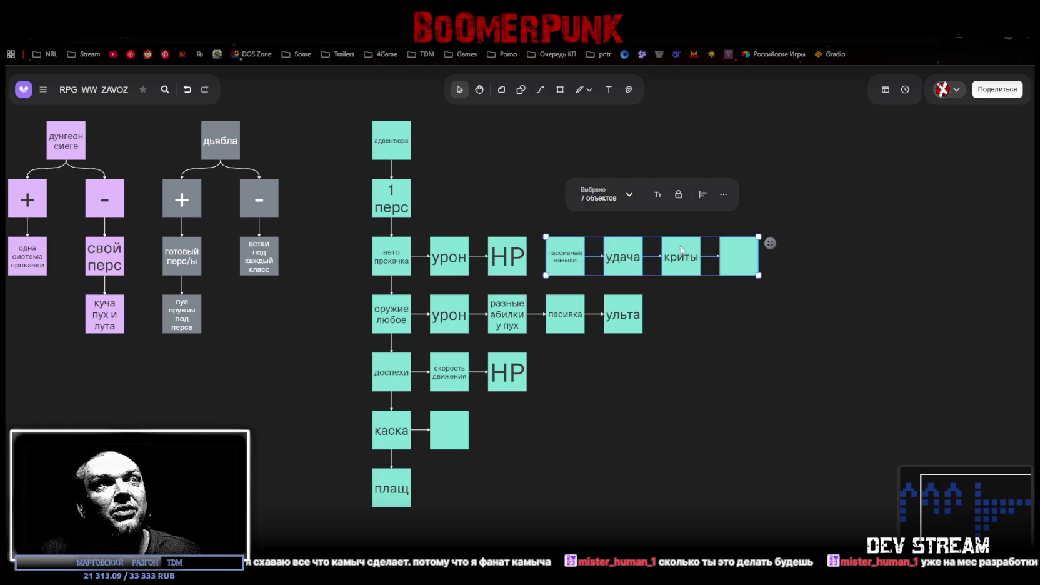
pyautogui.click(629, 195)
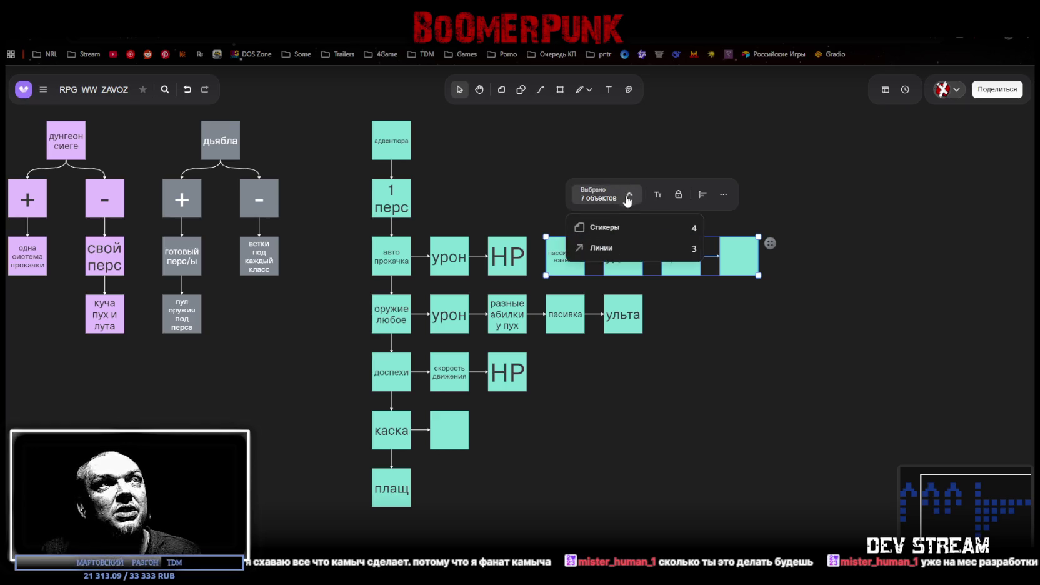
pyautogui.click(581, 225)
pyautogui.click(585, 193)
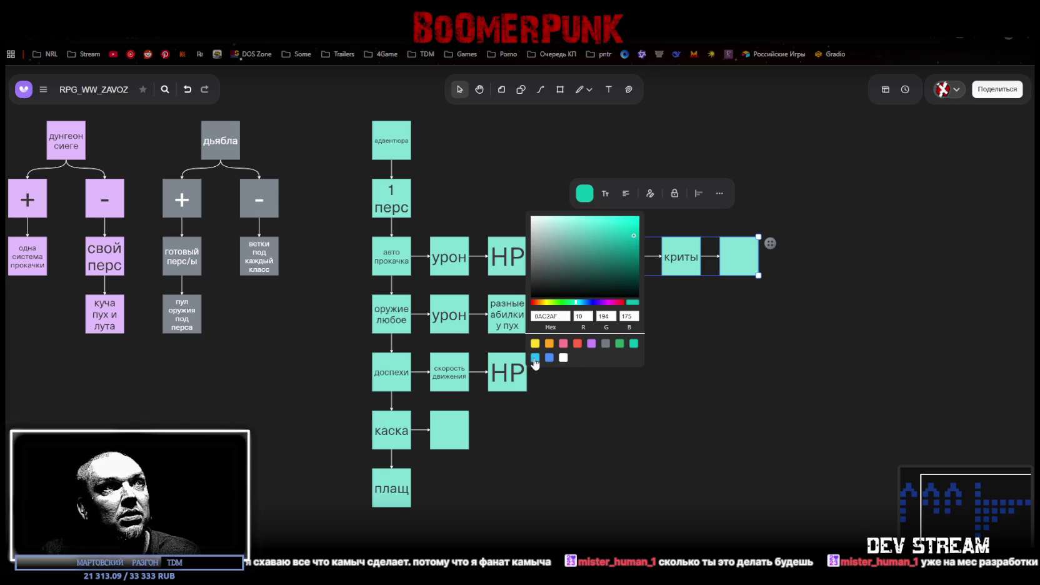
pyautogui.click(592, 344)
pyautogui.click(729, 350)
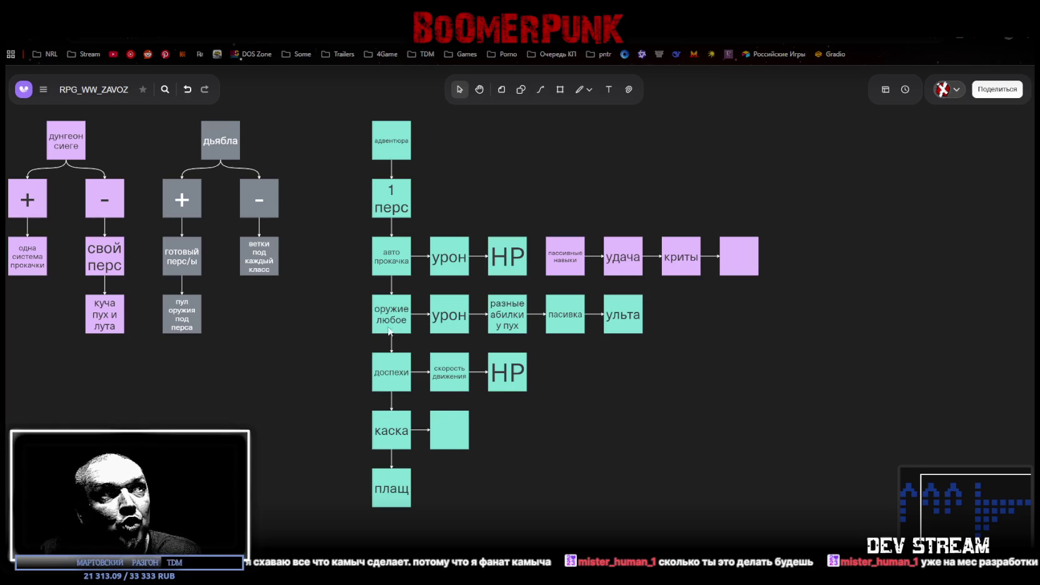
pyautogui.click(454, 325)
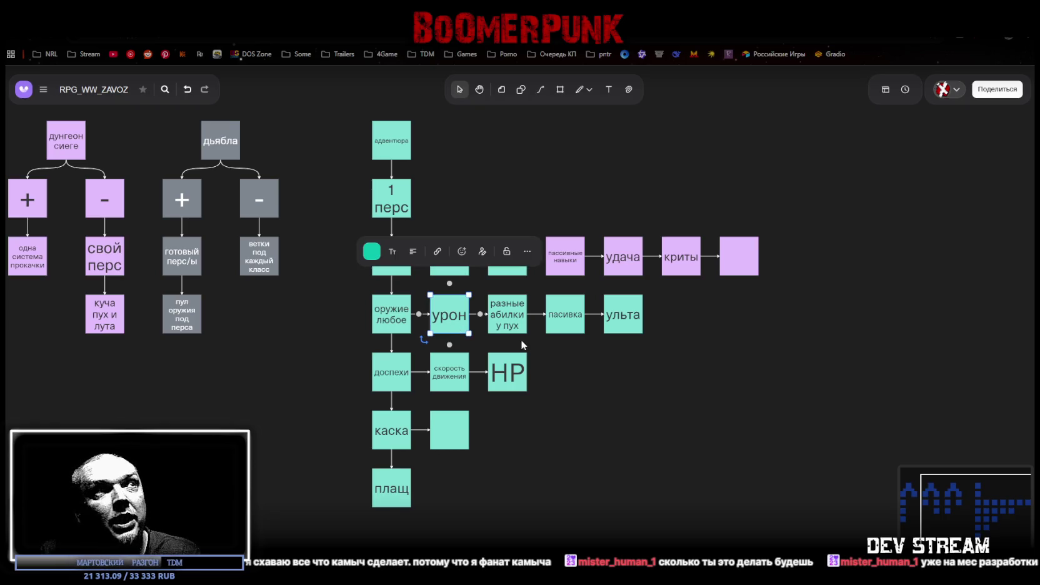
pyautogui.click(509, 321)
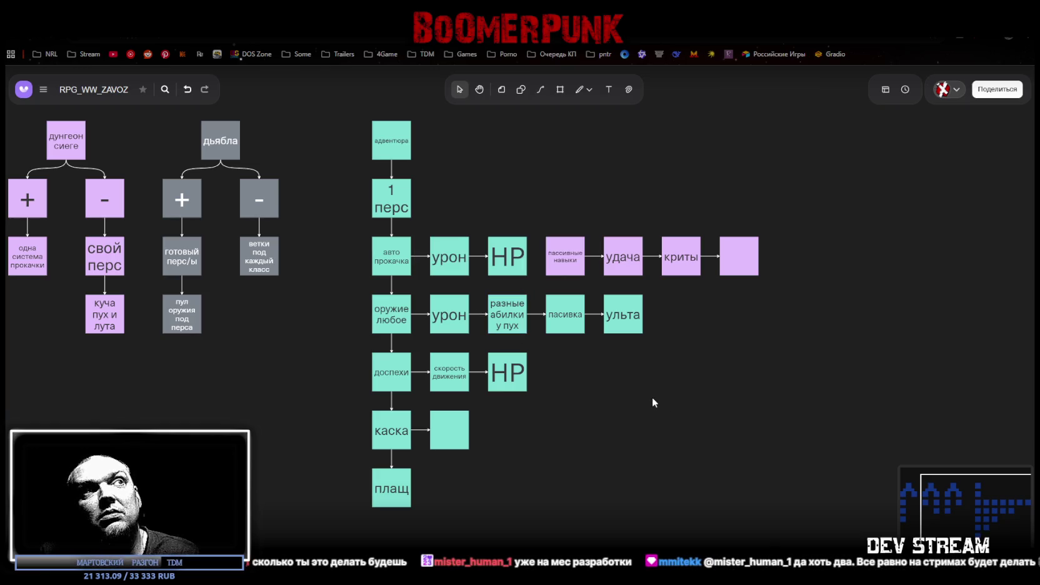
pyautogui.click(621, 317)
pyautogui.click(676, 375)
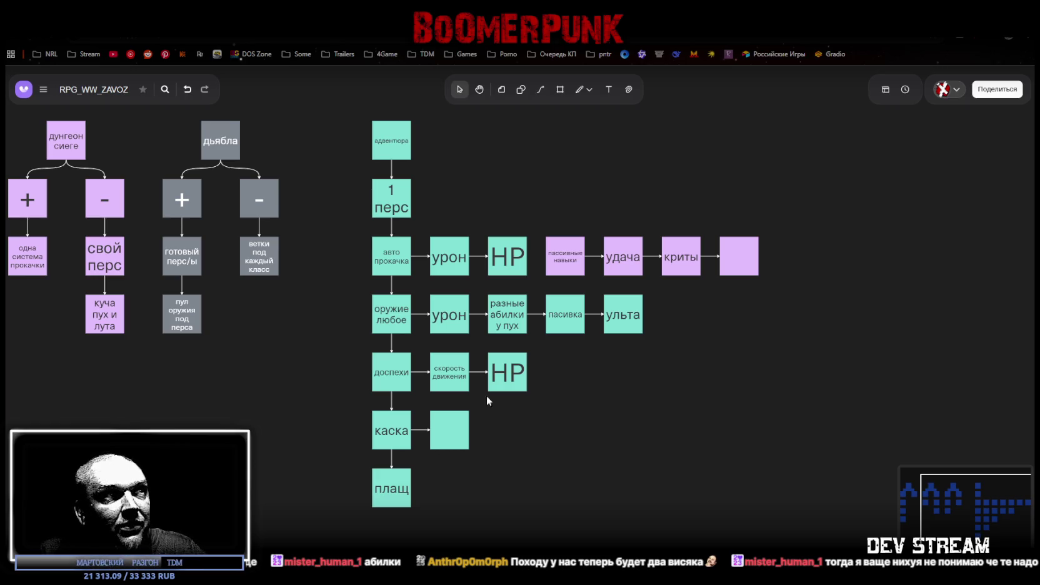
# - Check the скорость движения, HP and blank каска boxes, then switch to the Unity Editor
pyautogui.click(442, 374)
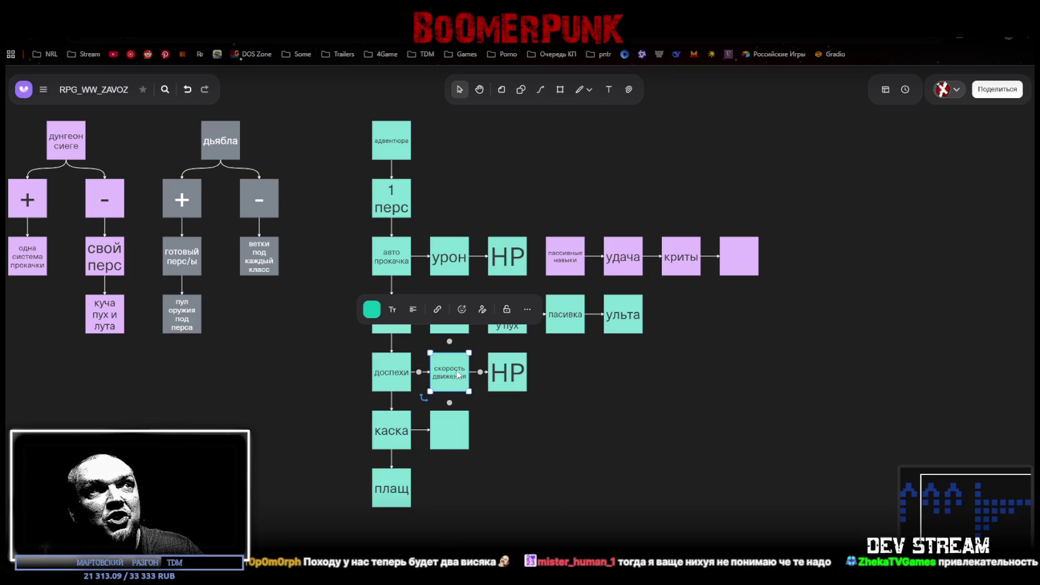
pyautogui.click(504, 377)
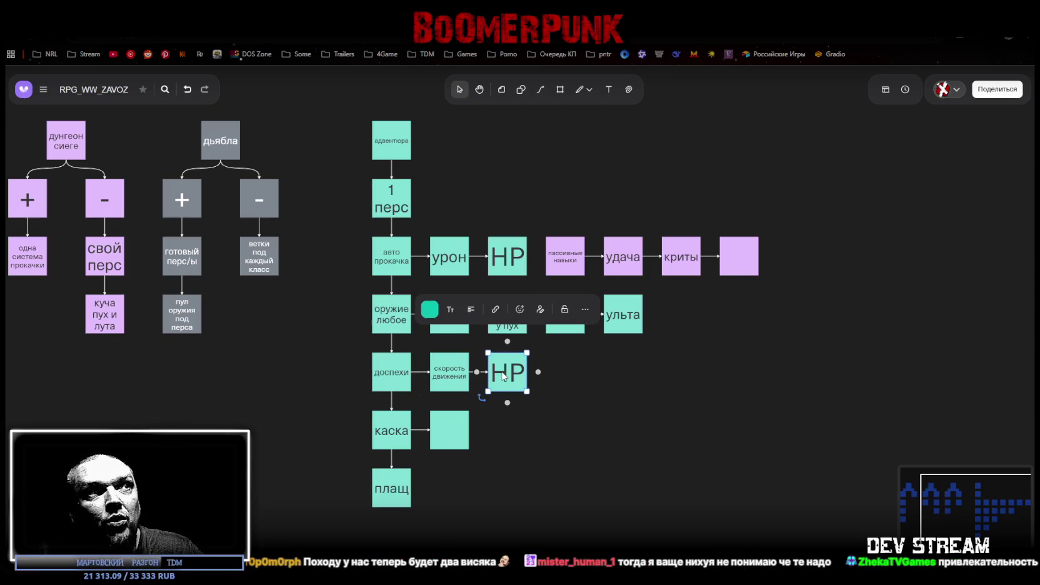
pyautogui.click(577, 377)
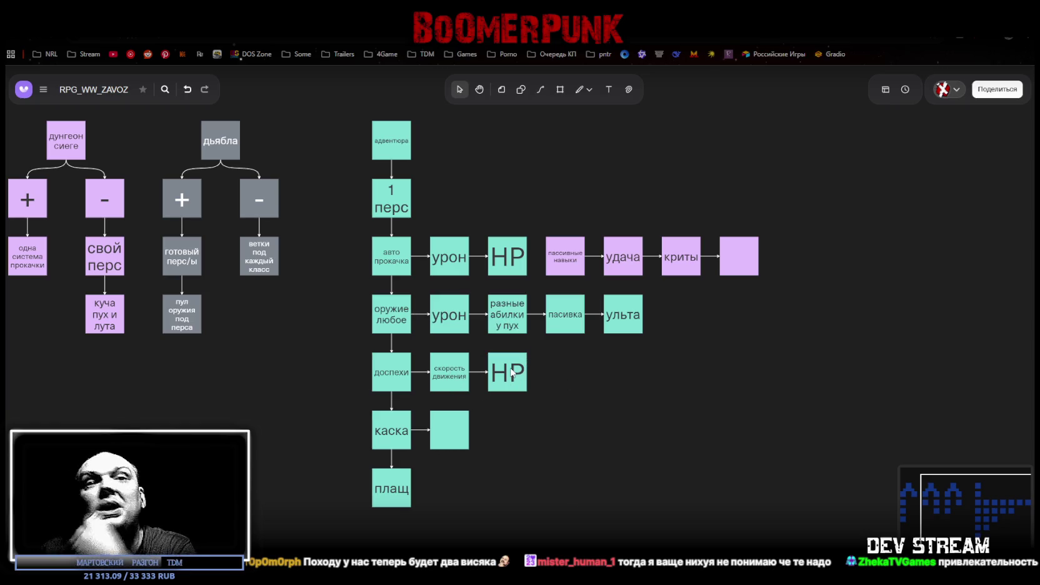
pyautogui.click(449, 436)
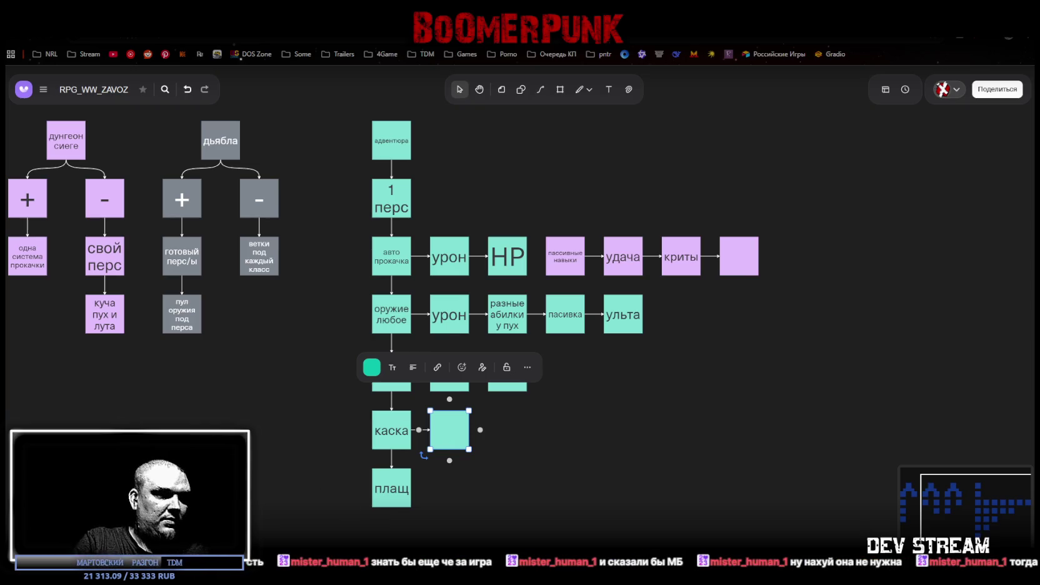
pyautogui.hotkey('alt', 'Tab')
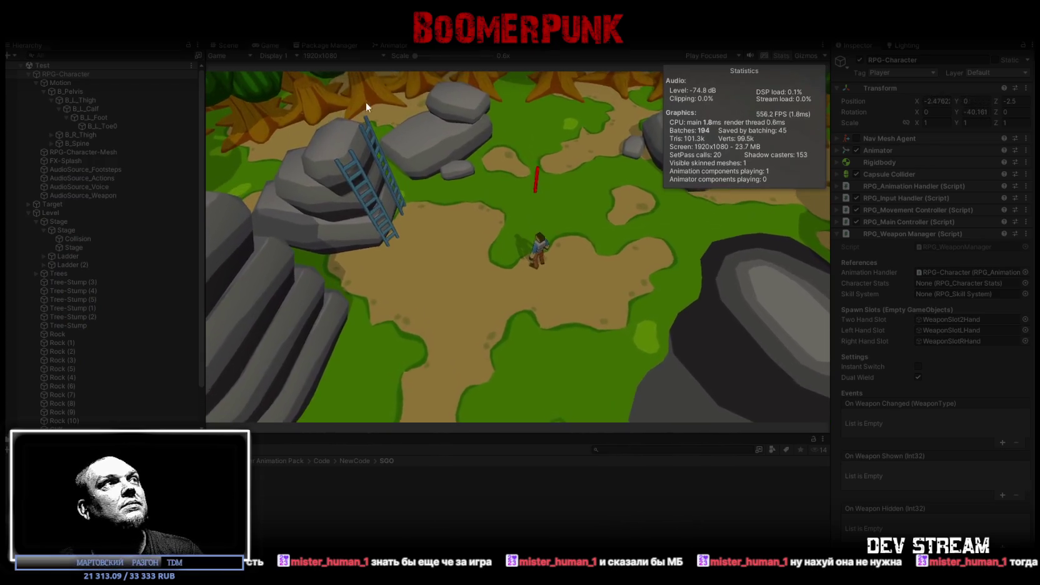
# - Maximize the Game view, walk the character south, north and south-west, then restore the layout
pyautogui.doubleClick(273, 45)
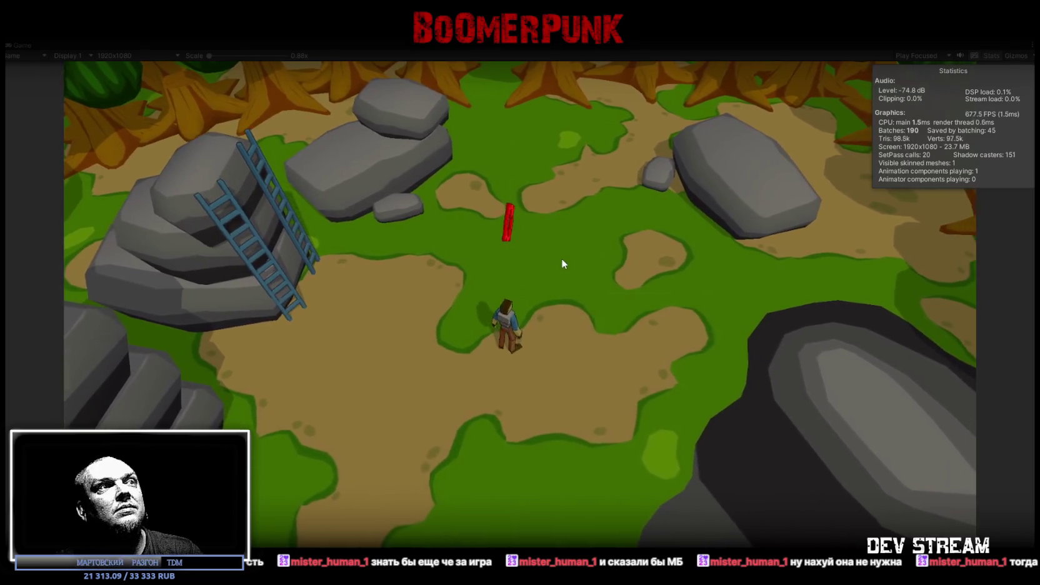
pyautogui.press('s')
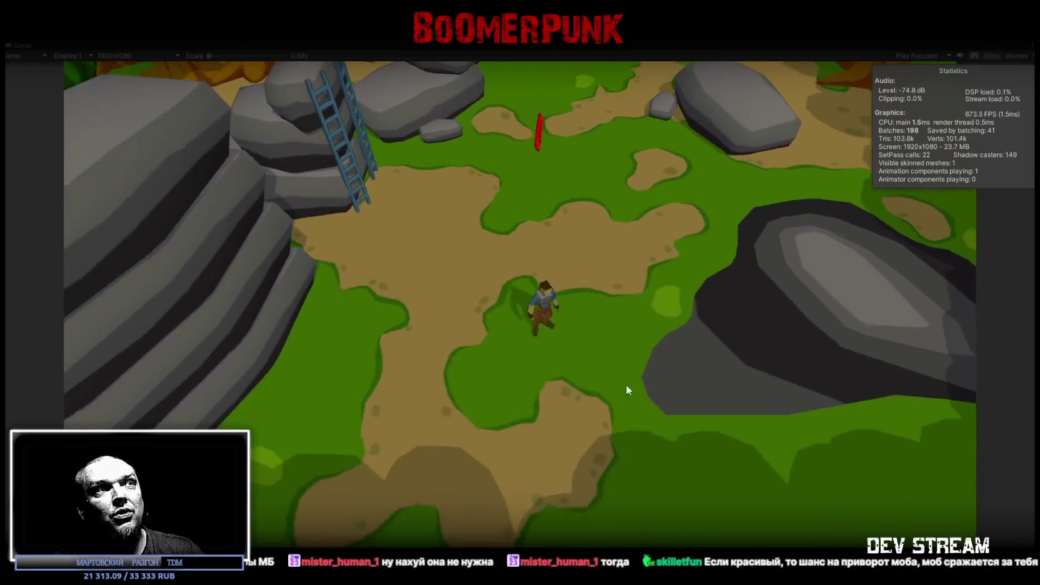
pyautogui.press('w')
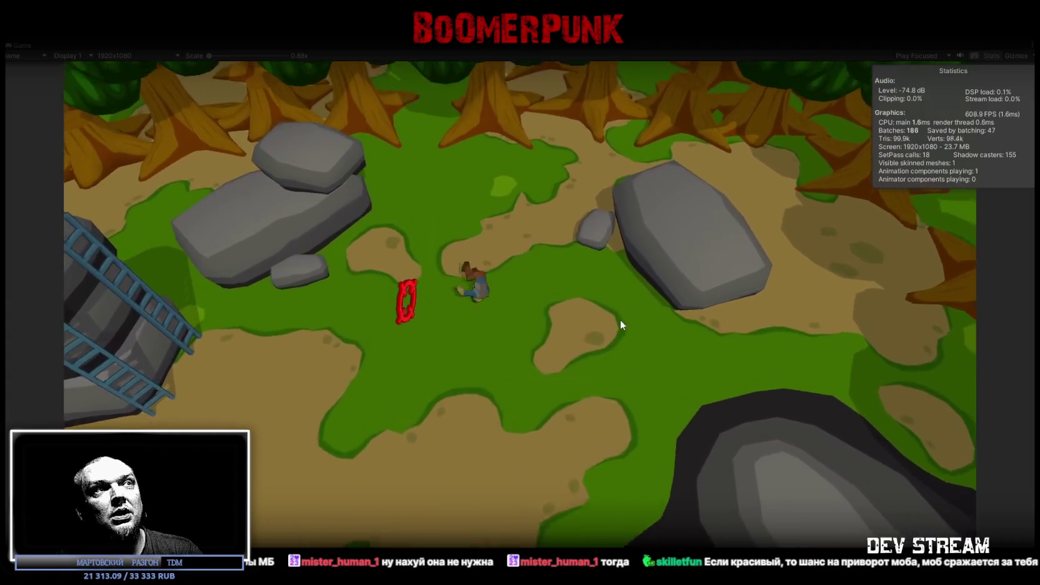
pyautogui.press('s')
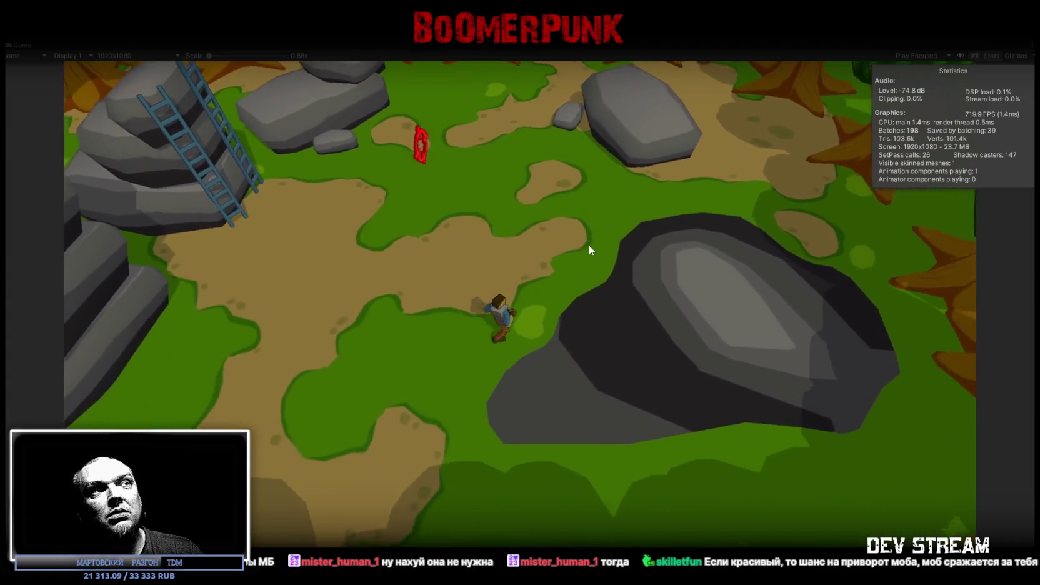
pyautogui.press('w')
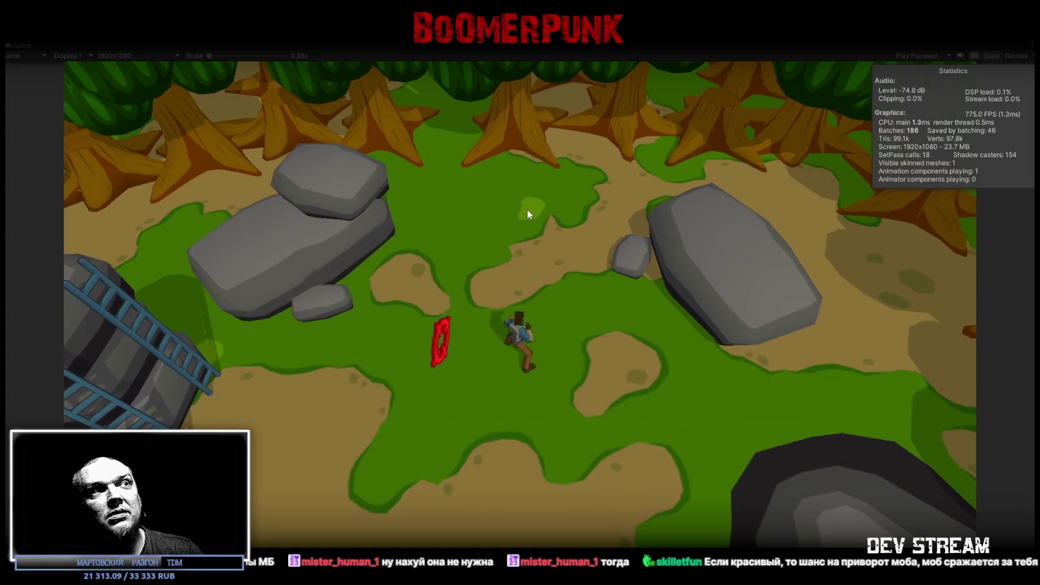
pyautogui.press('s')
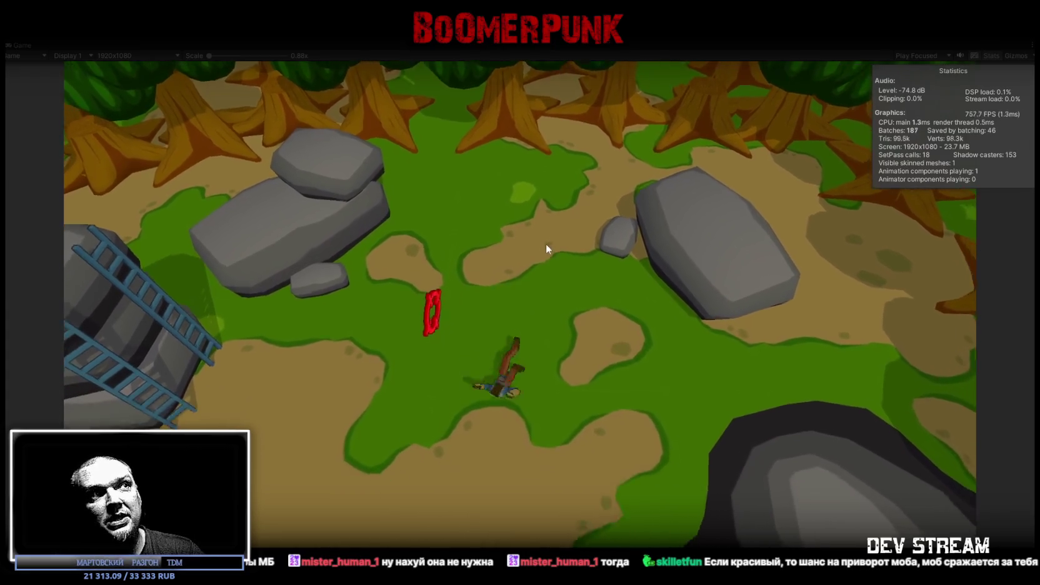
pyautogui.press('a')
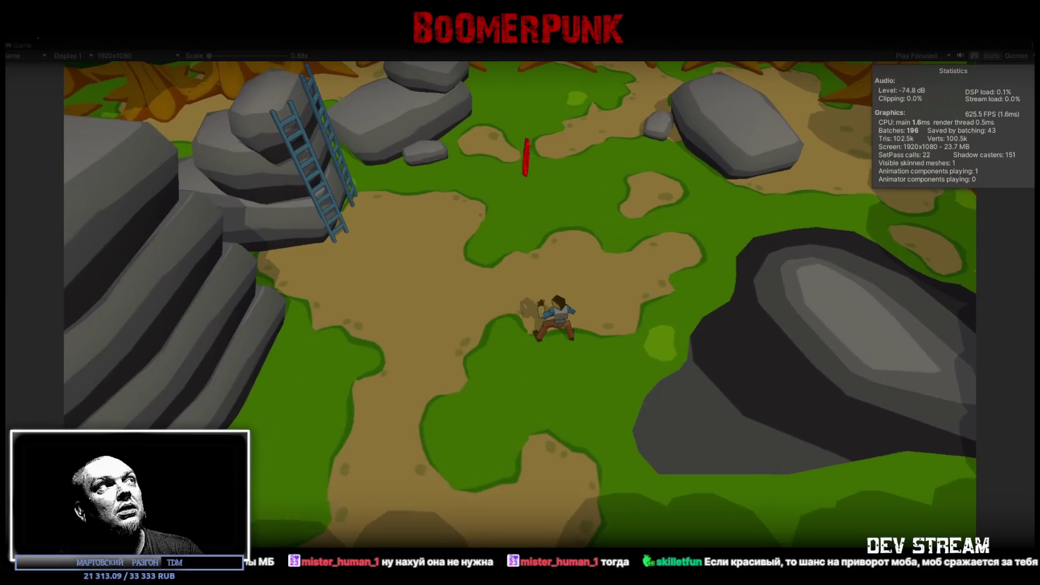
pyautogui.doubleClick(22, 41)
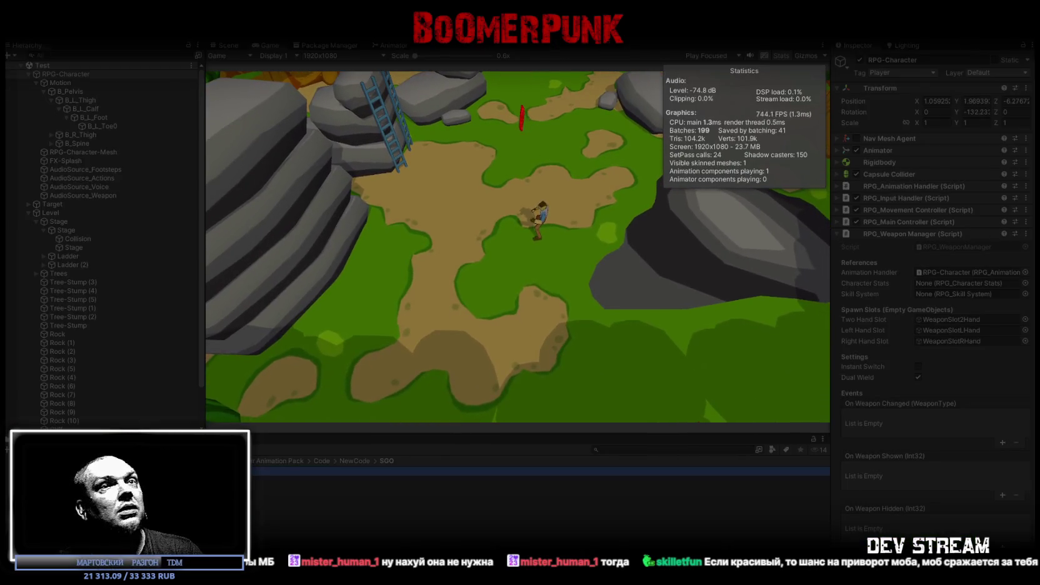
# - Show the Weapon Type options of the 'New Weapon' config, with Unarmed ticked
pyautogui.click(975, 149)
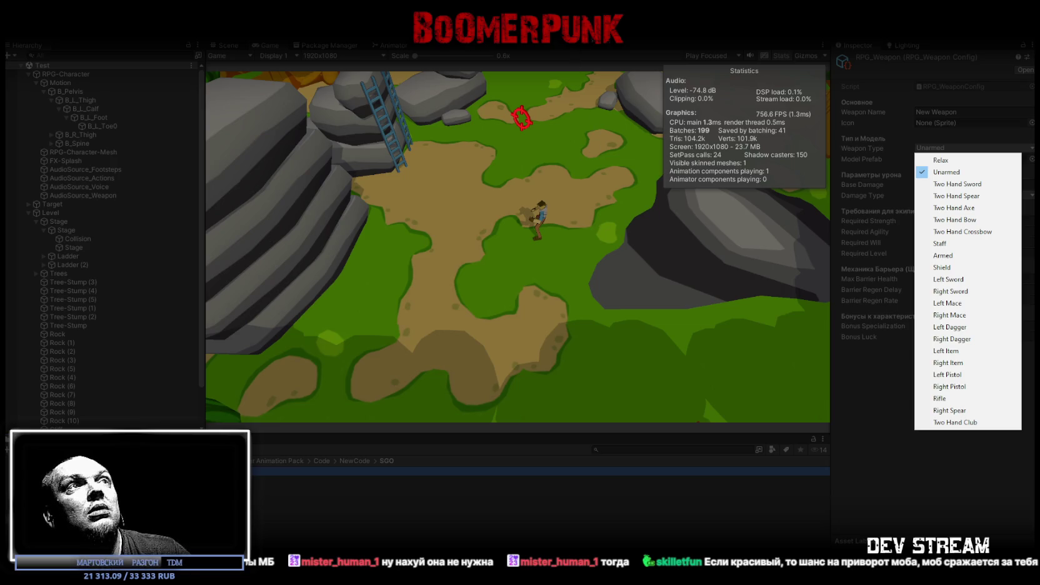
# - Close the weapon type list keeping Unarmed, then roll the character and walk it up the path
pyautogui.click(575, 53)
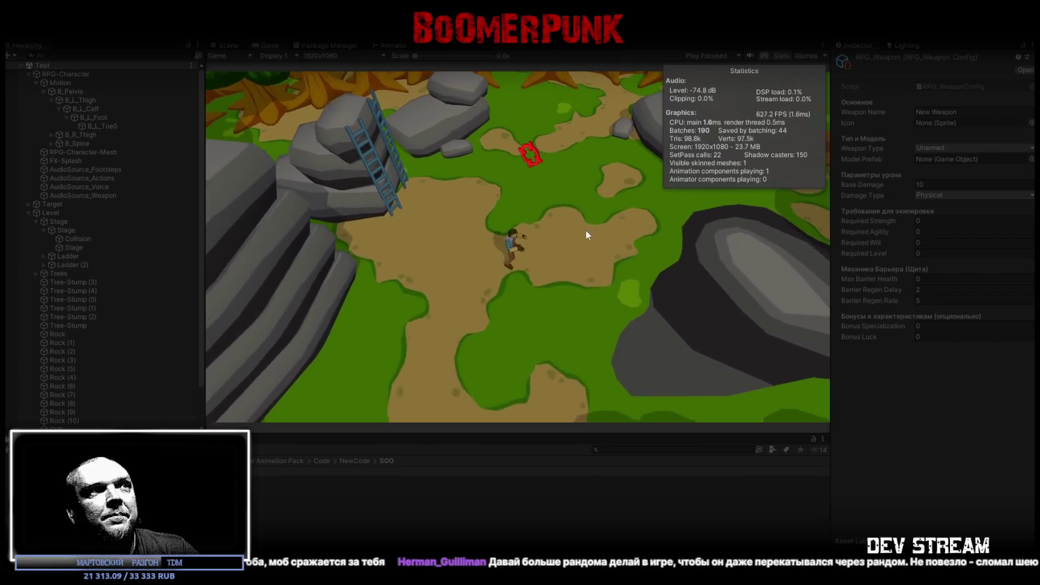
pyautogui.press('space')
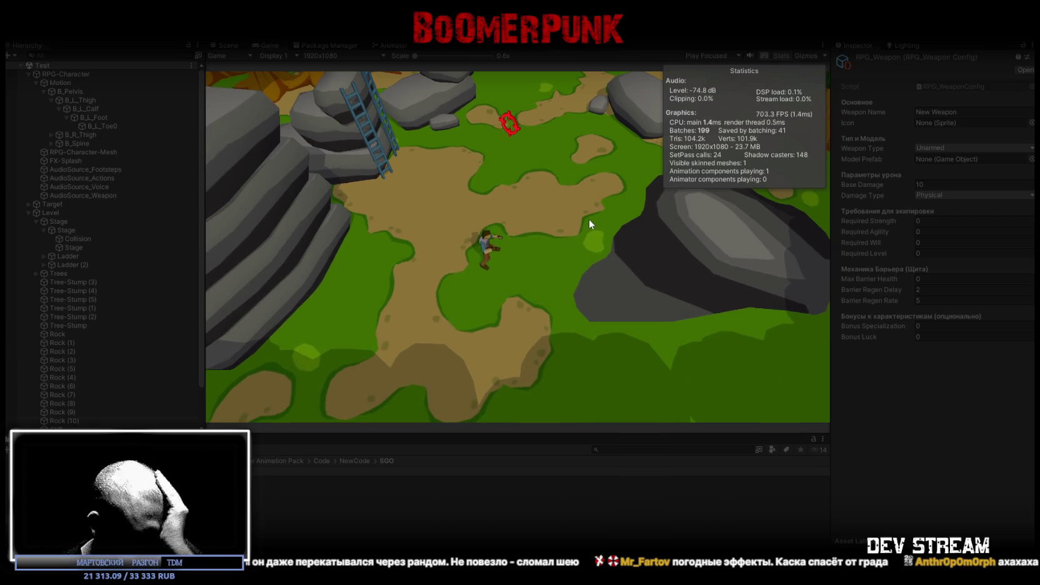
pyautogui.press('w')
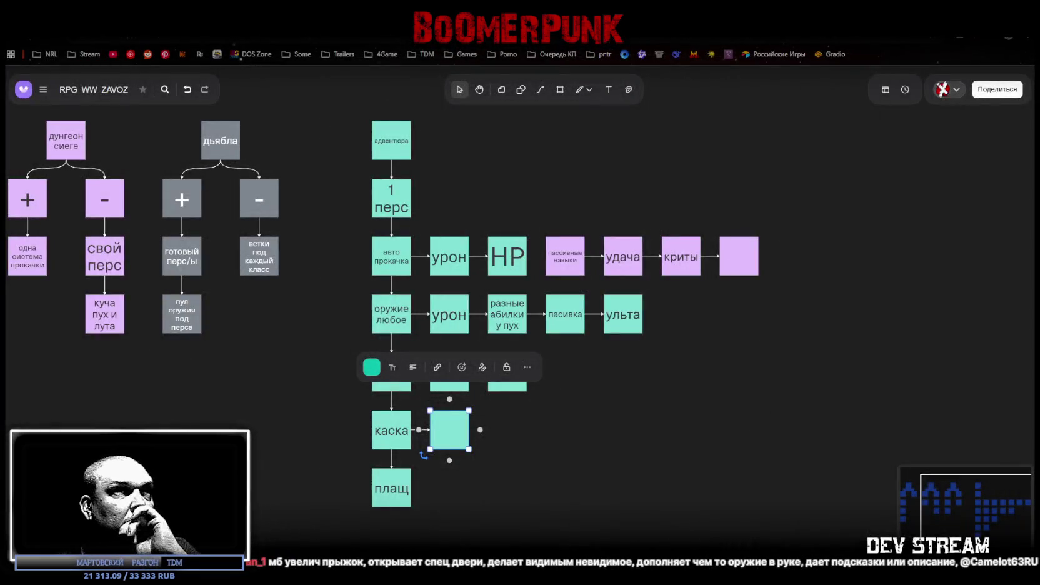
# - Copy 'криты' from the top row into the empty box beside каска
pyautogui.click(500, 472)
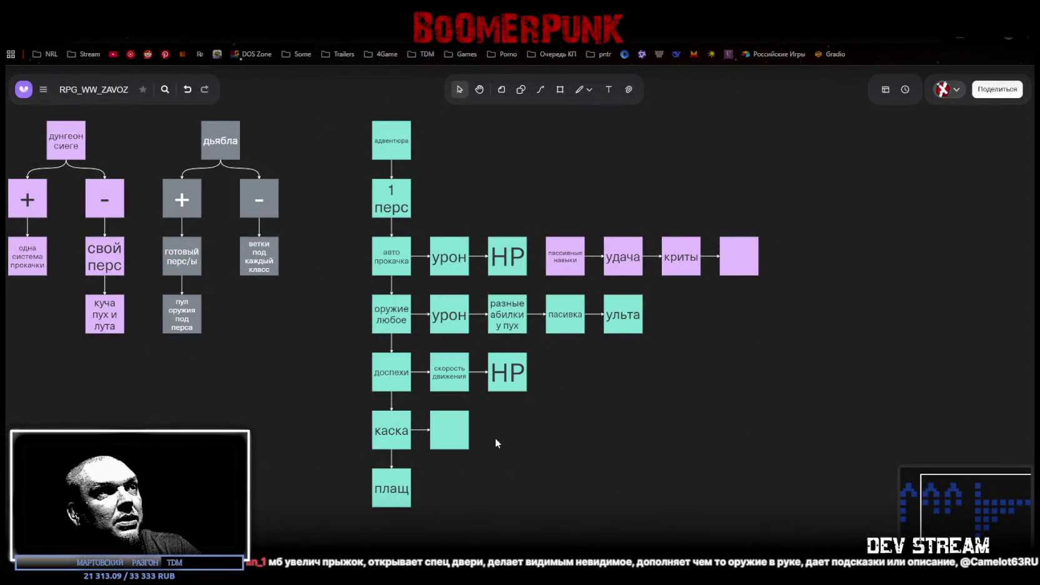
pyautogui.click(448, 437)
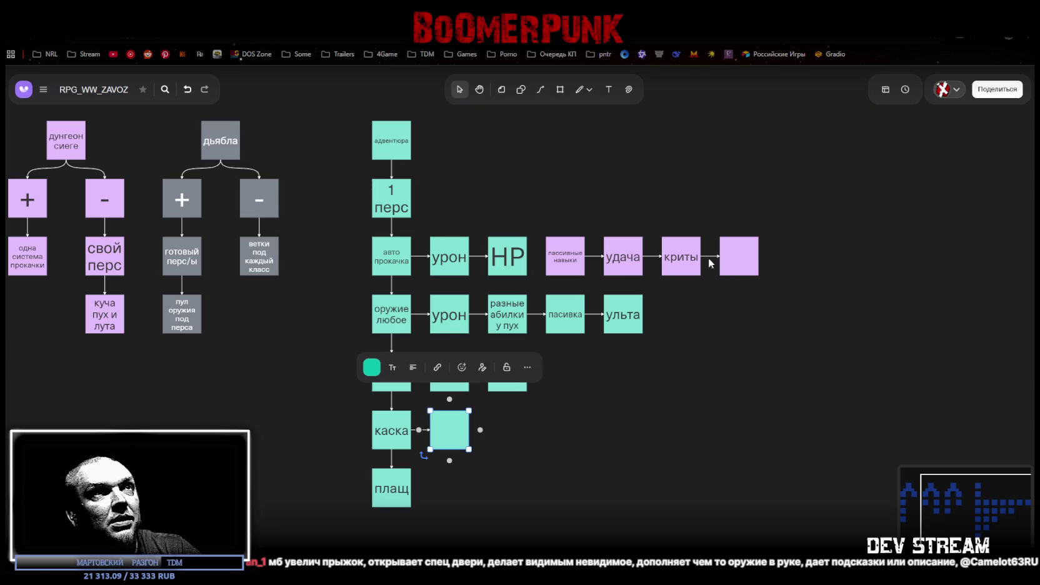
pyautogui.click(683, 265)
pyautogui.click(682, 269)
pyautogui.hotkey('ctrl', 'c')
pyautogui.click(458, 444)
pyautogui.hotkey('ctrl', 'v')
pyautogui.click(559, 441)
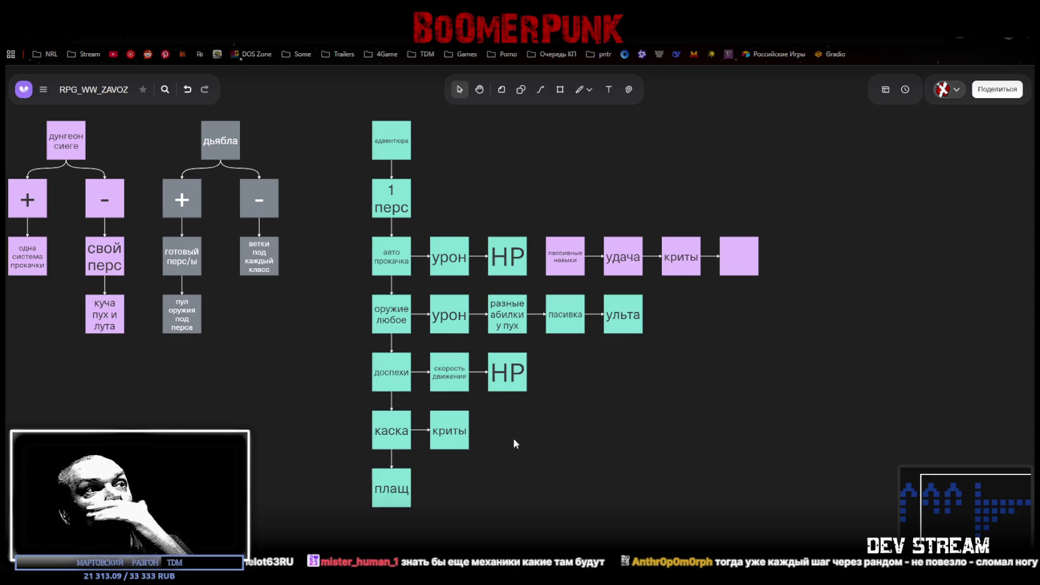
# - Add a connected box after криты and paste 'HP' into it
pyautogui.click(455, 439)
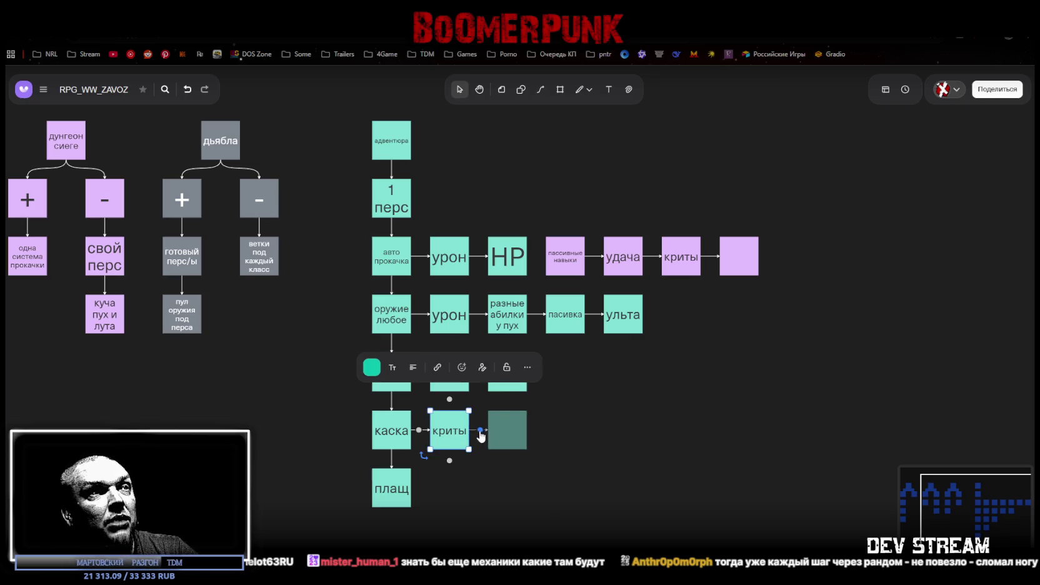
pyautogui.click(477, 430)
pyautogui.doubleClick(506, 375)
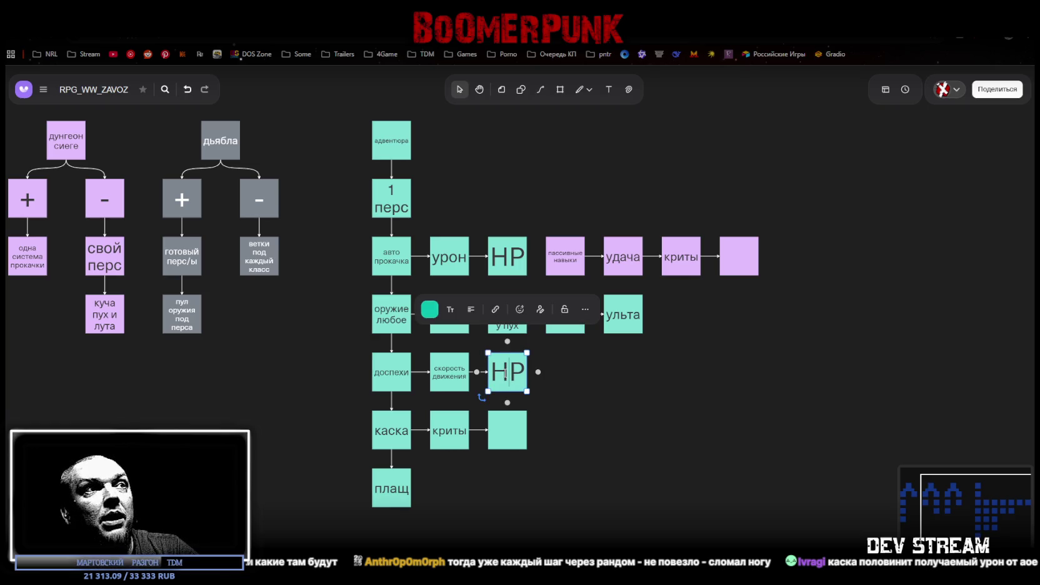
pyautogui.click(504, 430)
pyautogui.hotkey('ctrl', 'v')
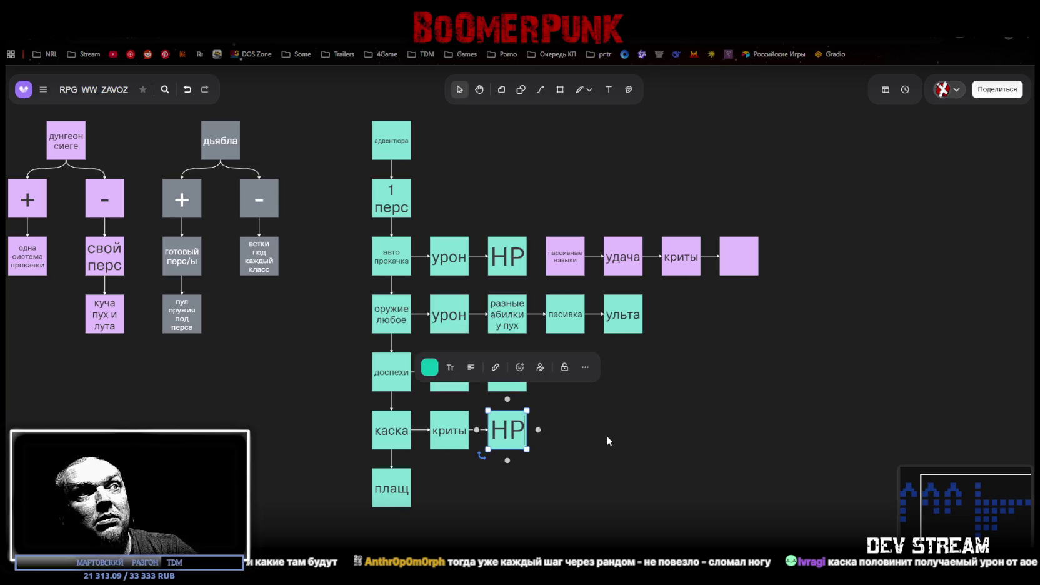
pyautogui.click(607, 435)
pyautogui.click(449, 438)
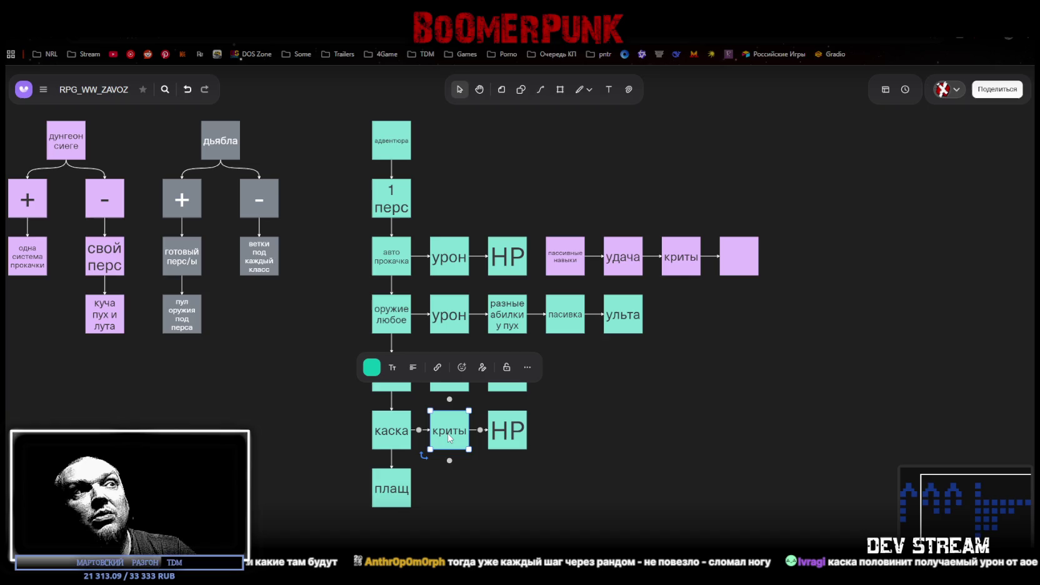
pyautogui.click(518, 440)
pyautogui.click(640, 447)
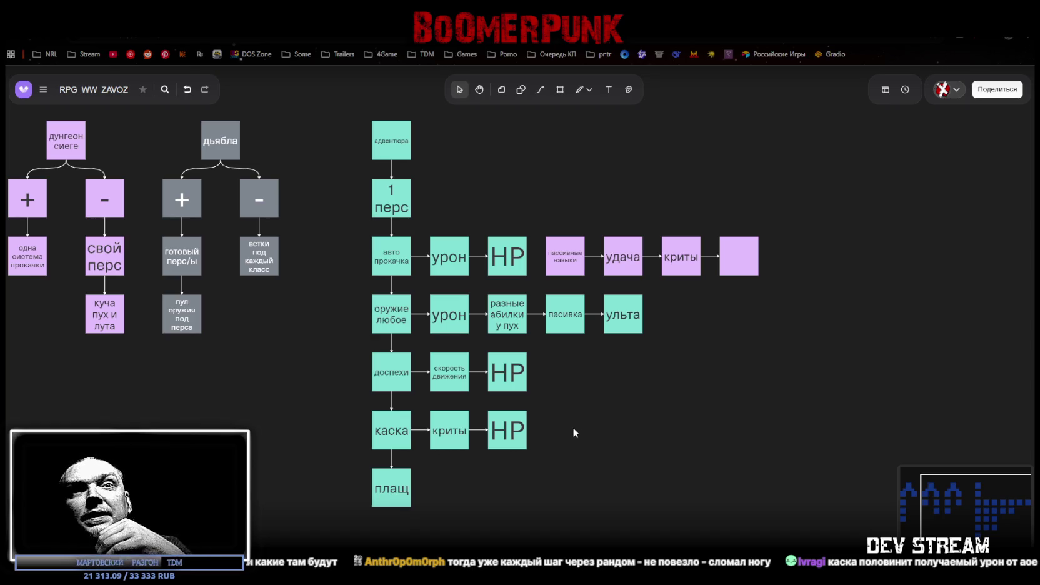
# - Add two linked boxes after плащ and type 'HP' into the last one
pyautogui.click(394, 494)
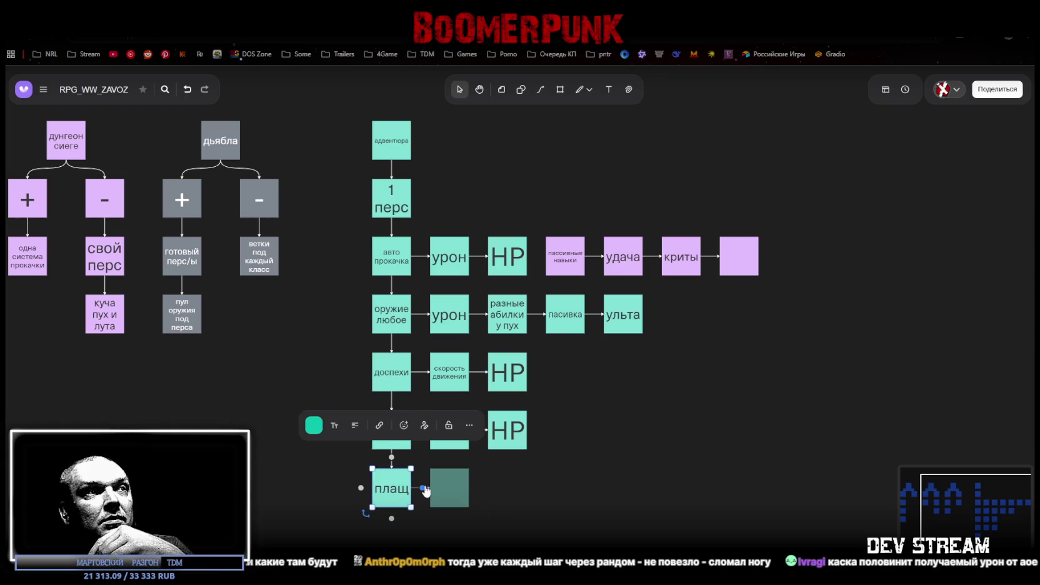
pyautogui.click(420, 489)
pyautogui.click(481, 488)
pyautogui.doubleClick(507, 430)
pyautogui.doubleClick(507, 431)
pyautogui.click(507, 491)
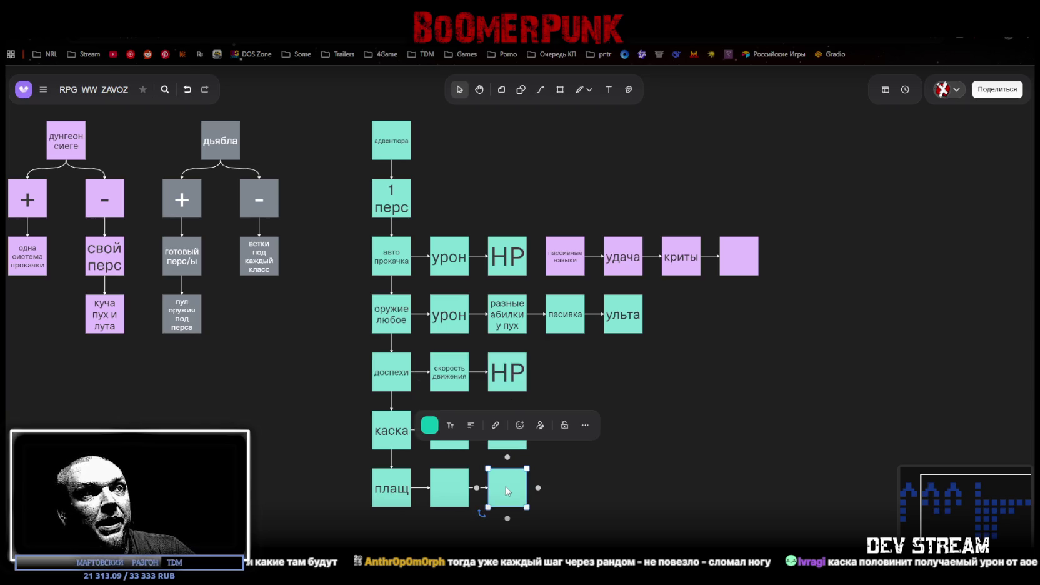
pyautogui.write('HP')
pyautogui.click(450, 488)
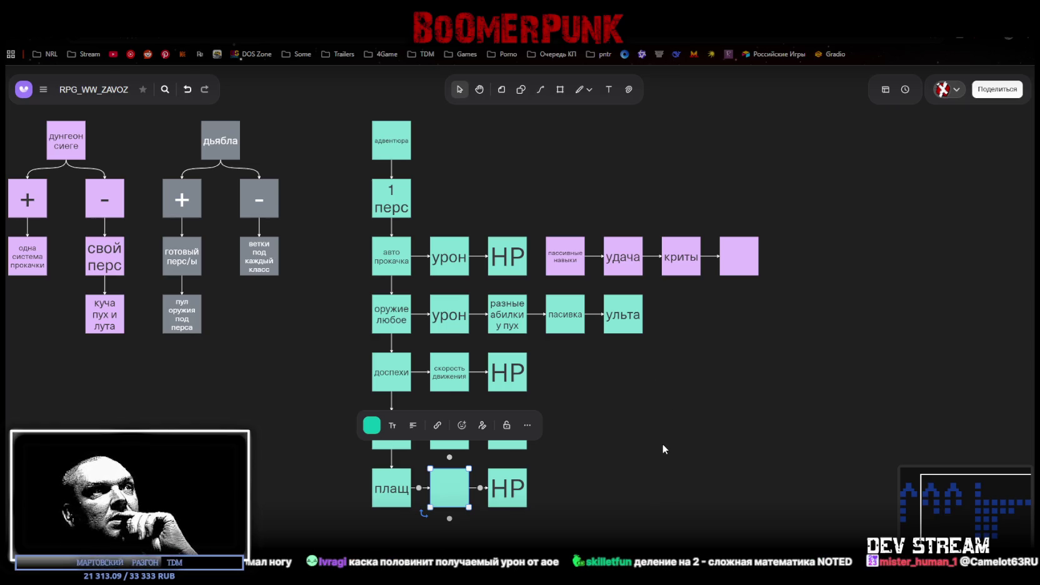
pyautogui.click(600, 488)
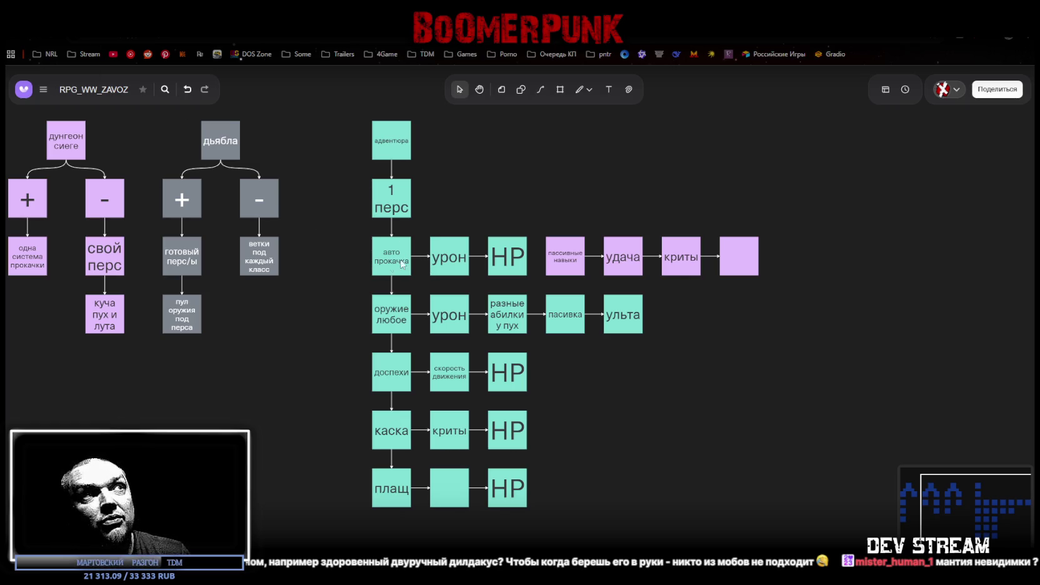
pyautogui.click(456, 265)
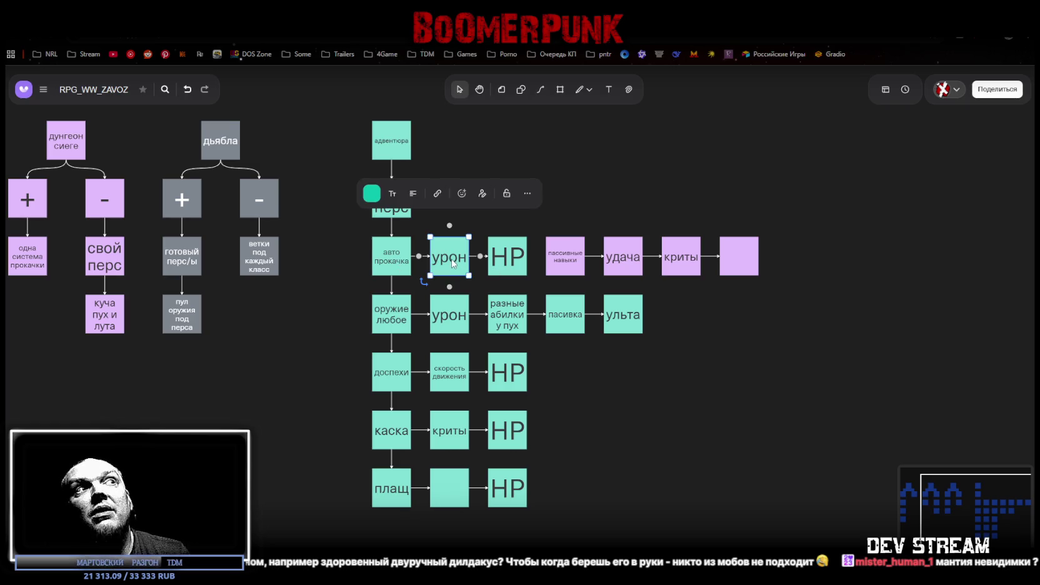
pyautogui.click(513, 262)
pyautogui.doubleClick(507, 257)
pyautogui.press('Escape')
pyautogui.click(682, 372)
pyautogui.click(387, 321)
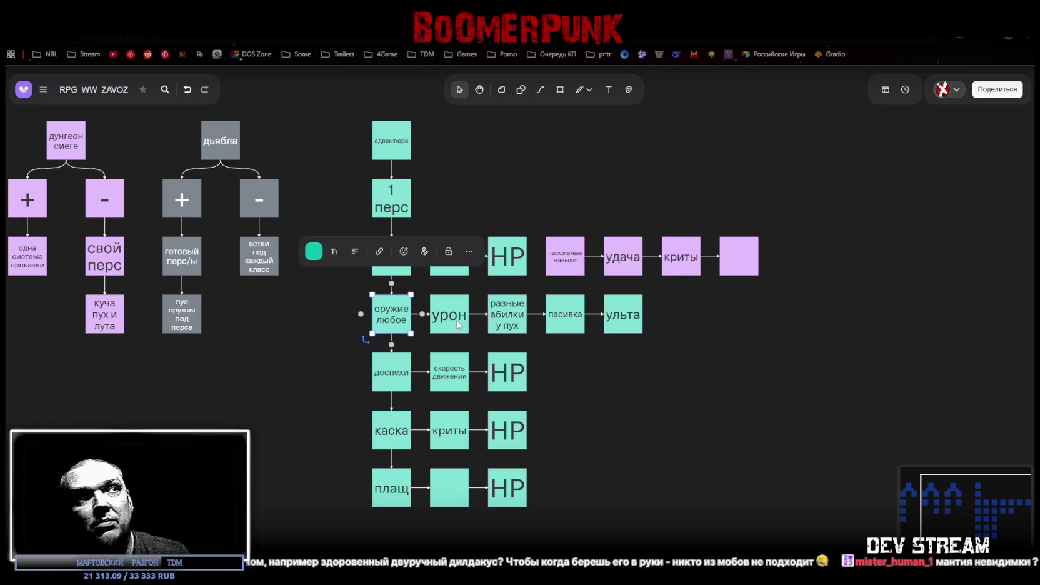
pyautogui.click(791, 333)
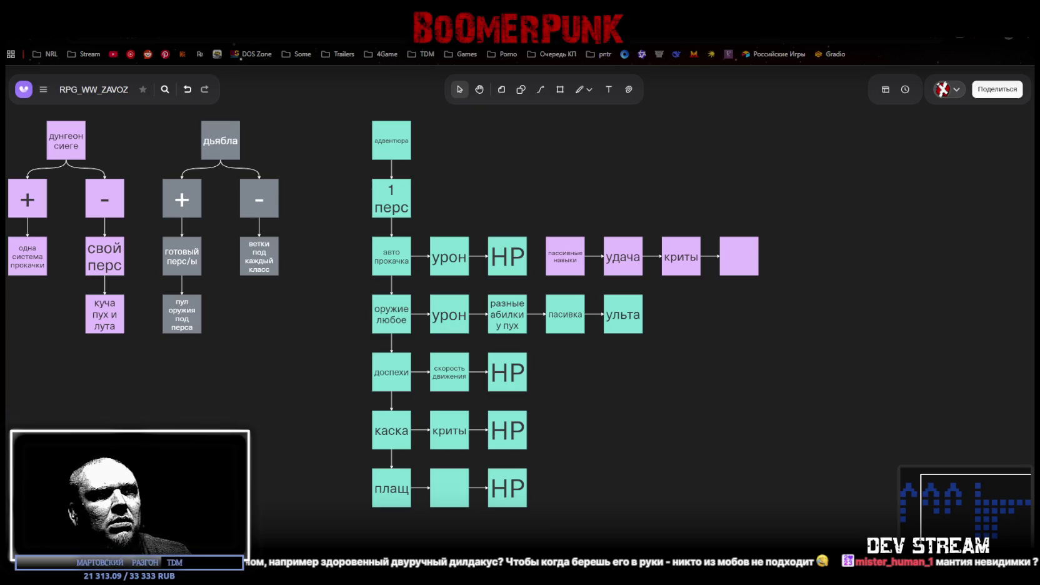
pyautogui.hotkey('alt', 'Tab')
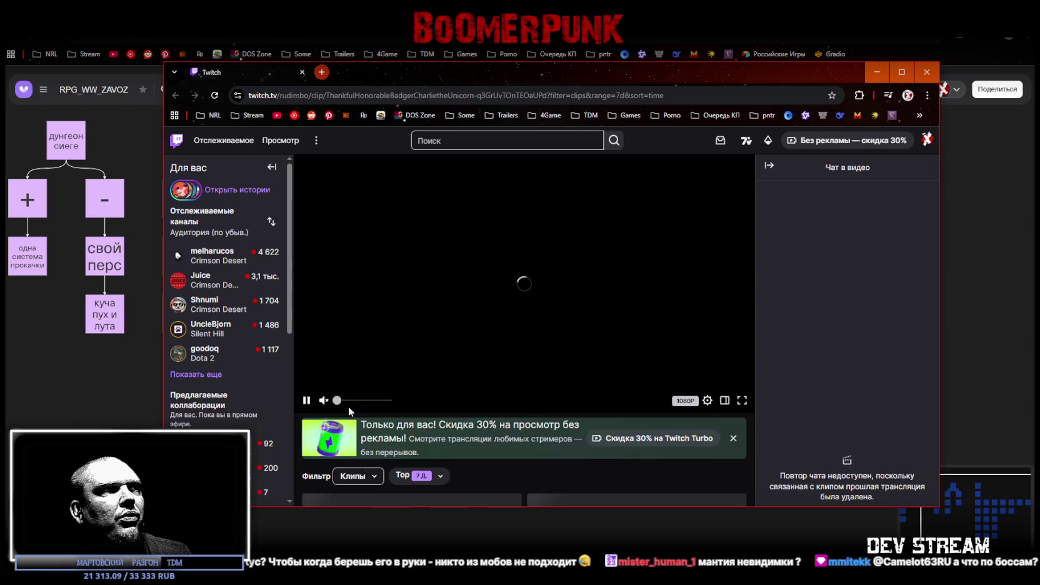
pyautogui.click(323, 393)
pyautogui.click(742, 394)
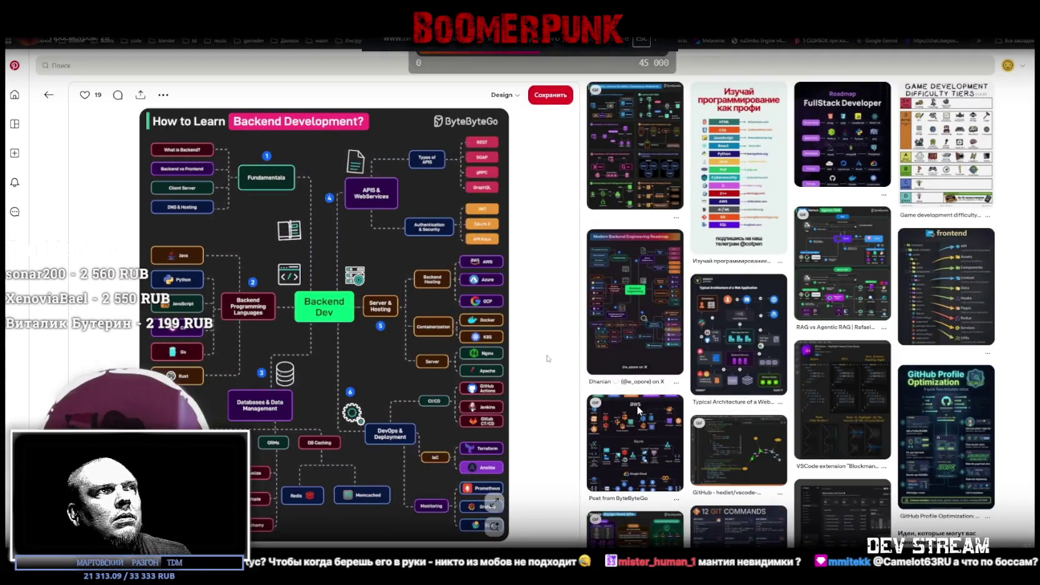
pyautogui.press('Escape')
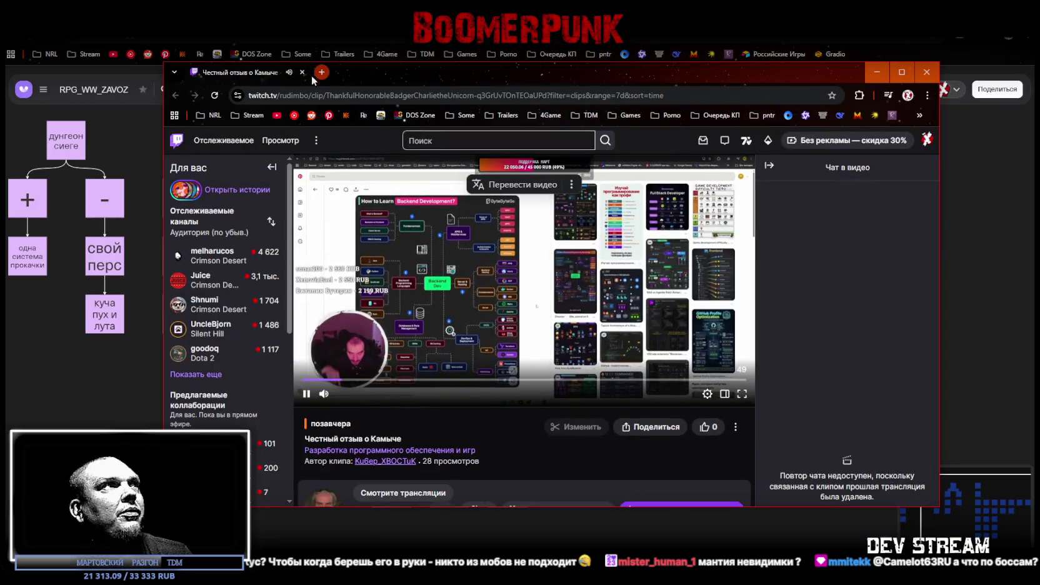
pyautogui.click(302, 73)
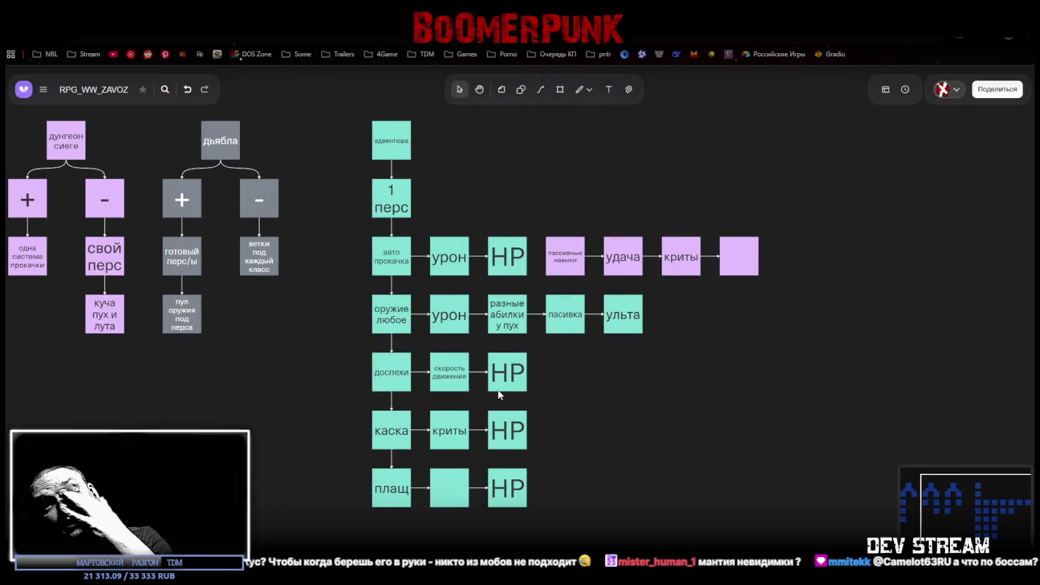
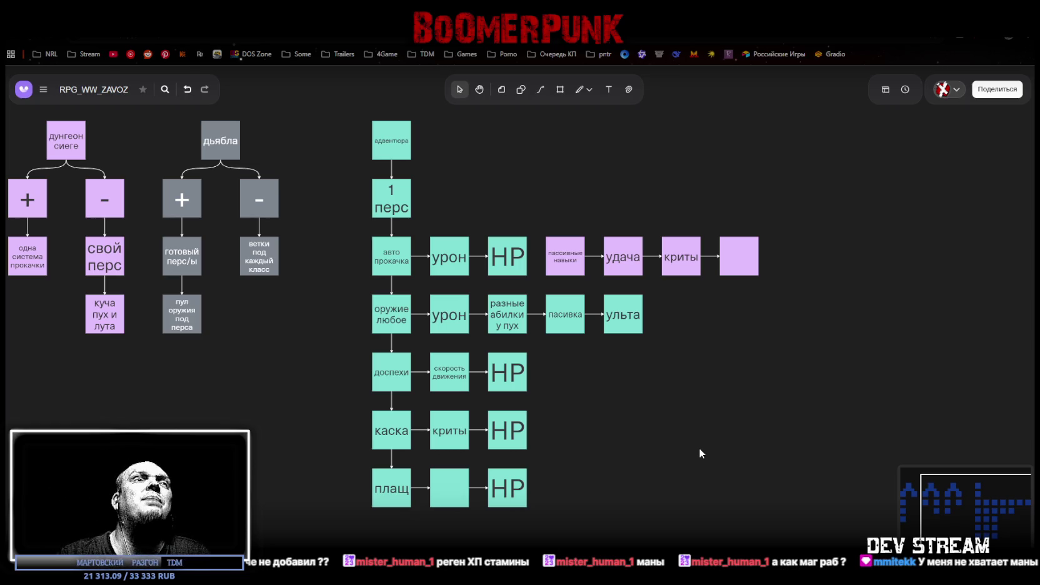
# - Label the empty teal box between плащ and HP 'стамина', replacing the first-typed 'выносливость'
pyautogui.click(449, 490)
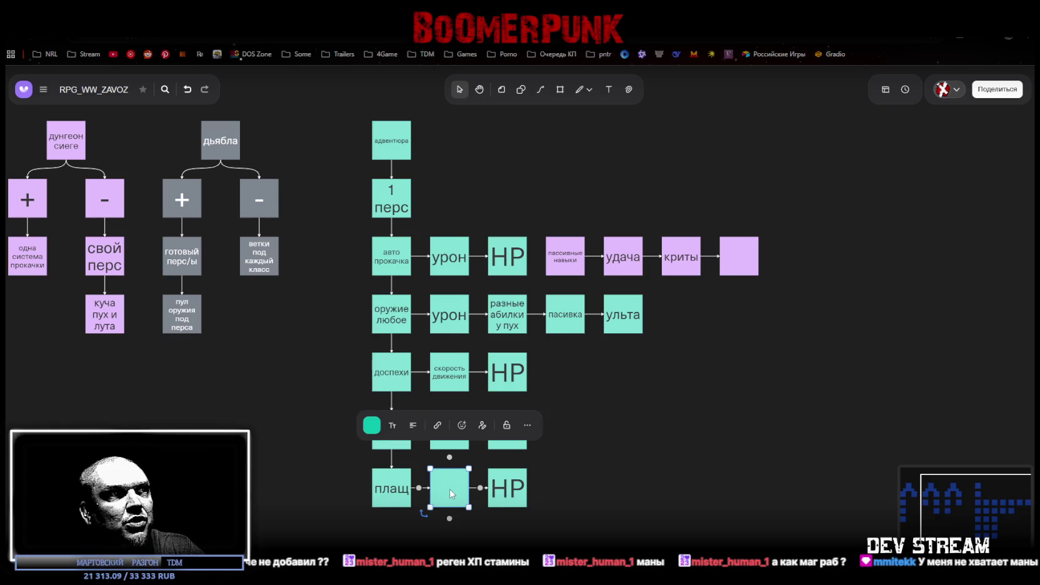
pyautogui.write('выносливость')
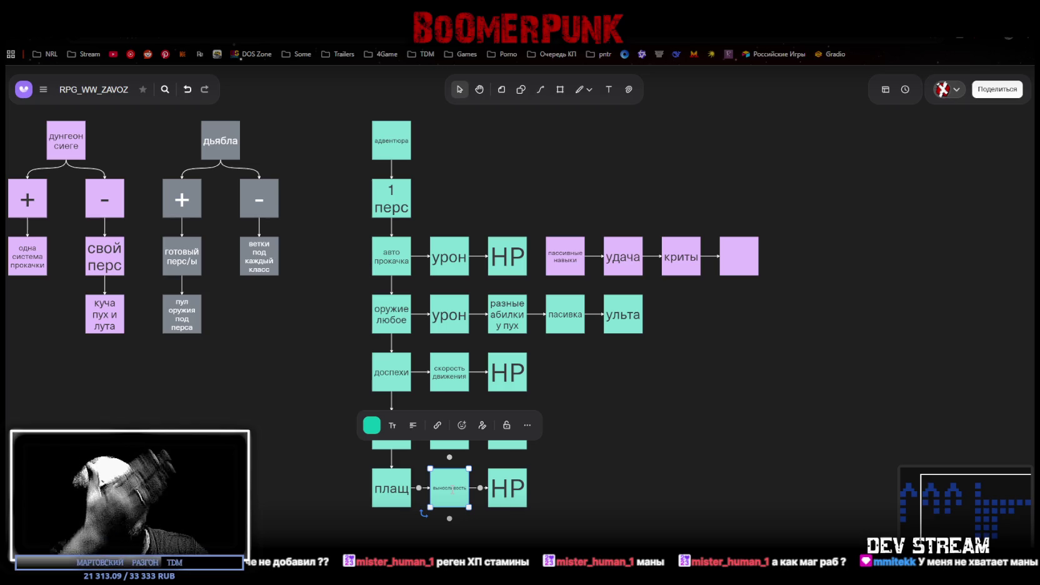
pyautogui.press('BackSpace')
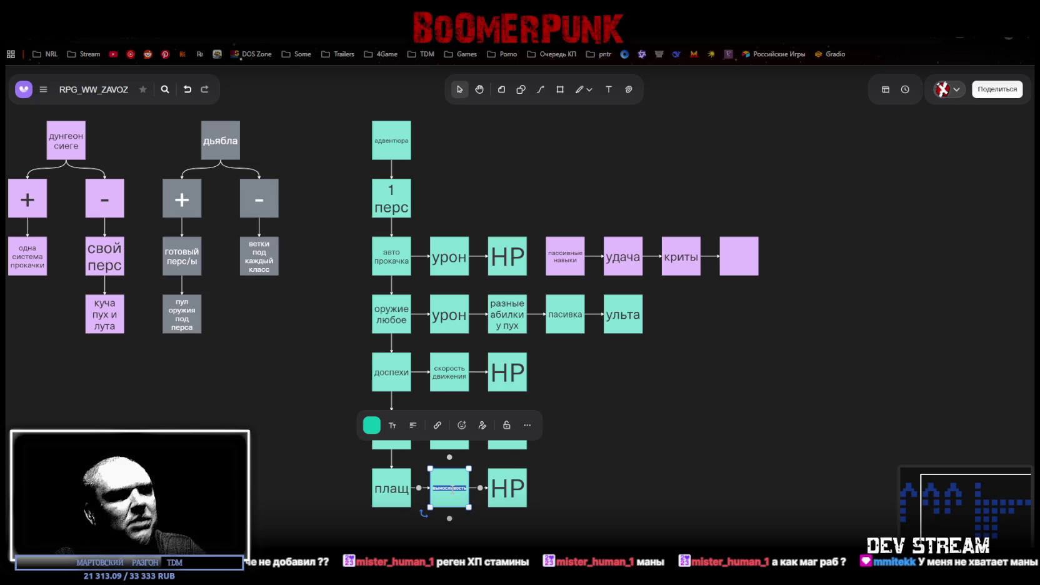
pyautogui.write('стамина')
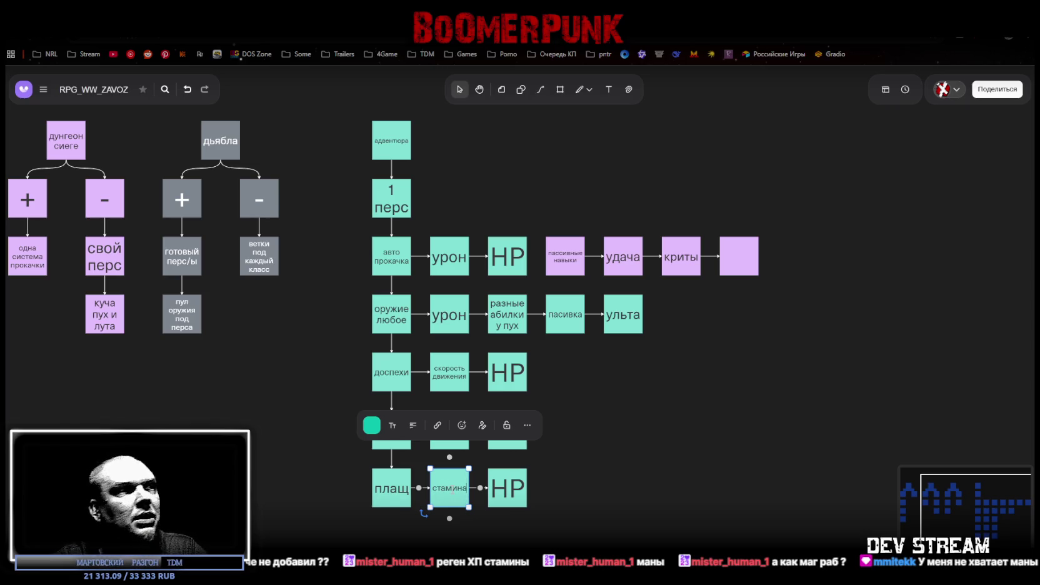
pyautogui.click(695, 450)
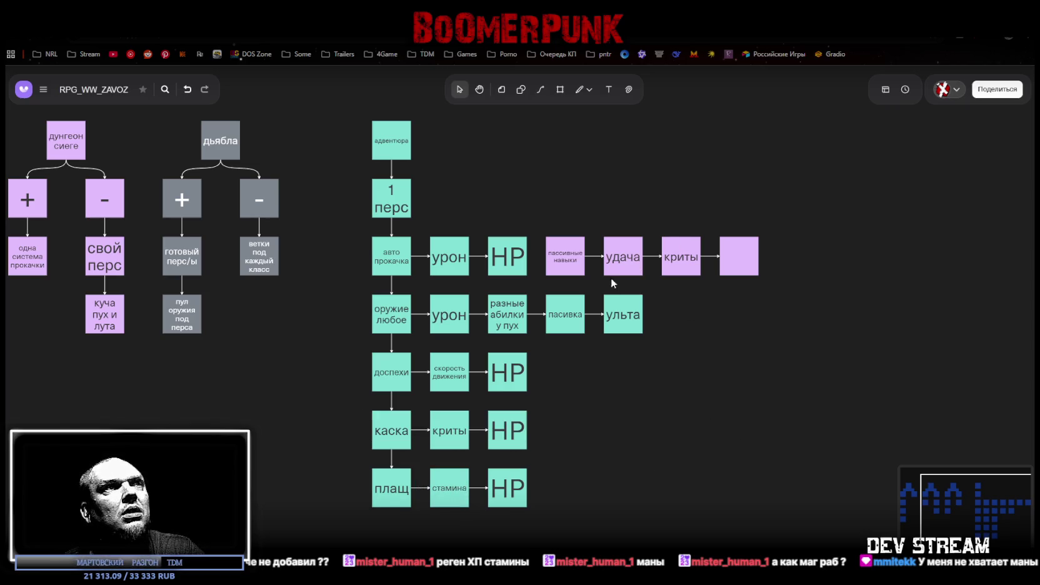
# - Shift the purple row right and add a linked стамина box after HP in the авто прокачка row
pyautogui.moveTo(813, 248)
pyautogui.mouseDown()
pyautogui.moveTo(547, 270)
pyautogui.moveTo(621, 262)
pyautogui.mouseUp()
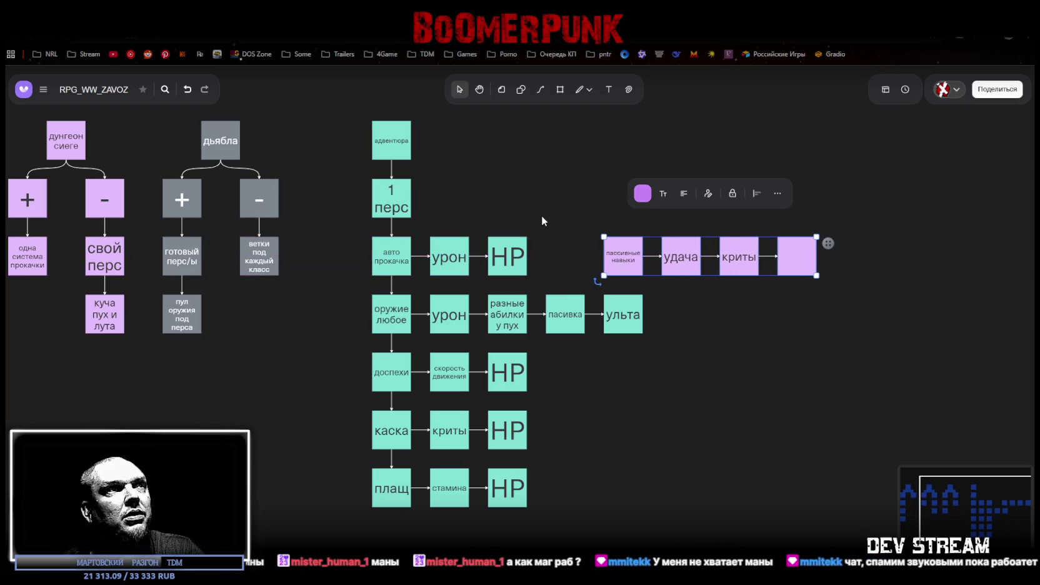
pyautogui.click(508, 257)
pyautogui.click(535, 257)
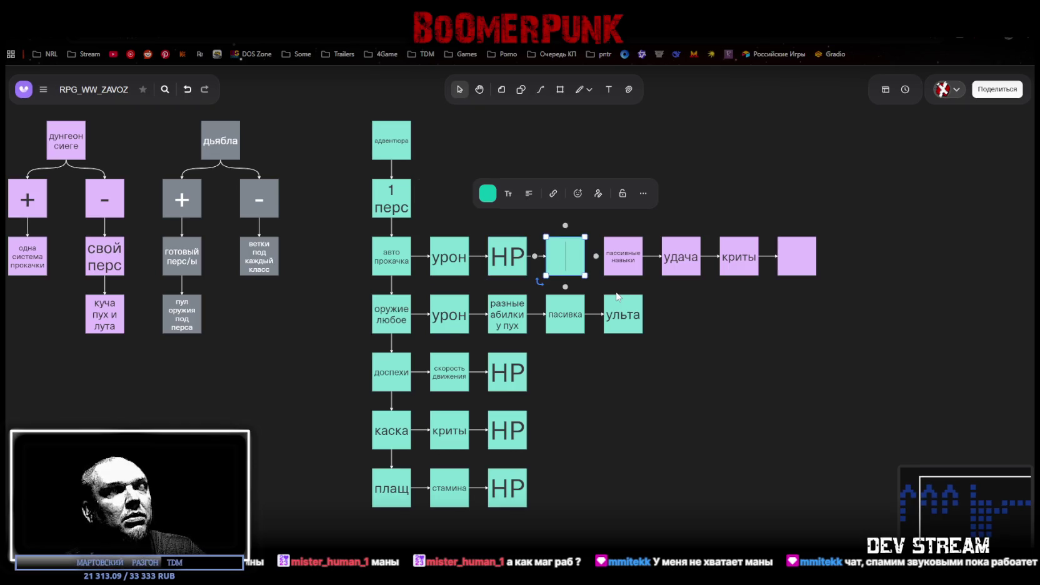
pyautogui.write('стамина')
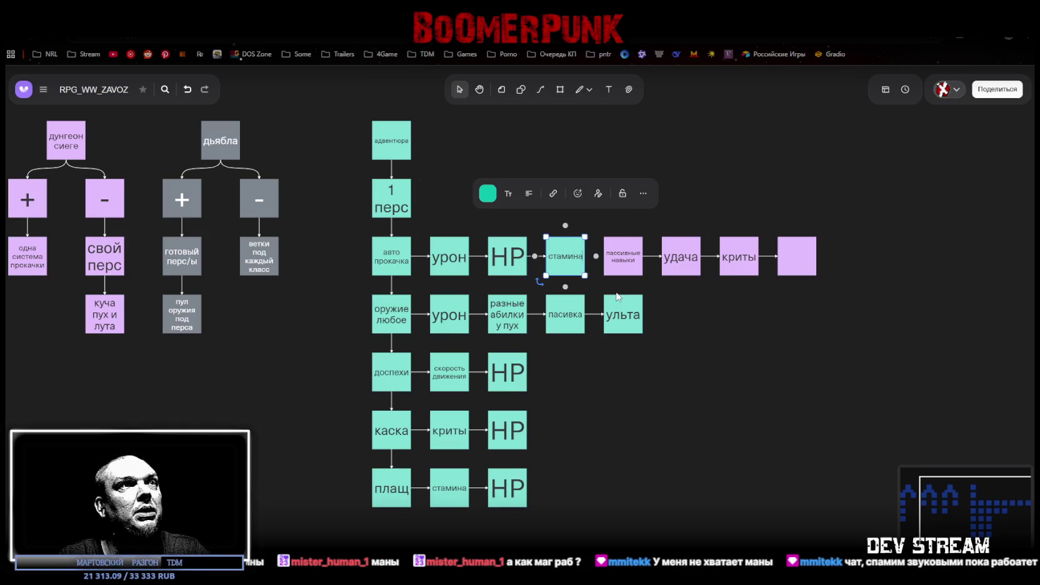
pyautogui.click(595, 280)
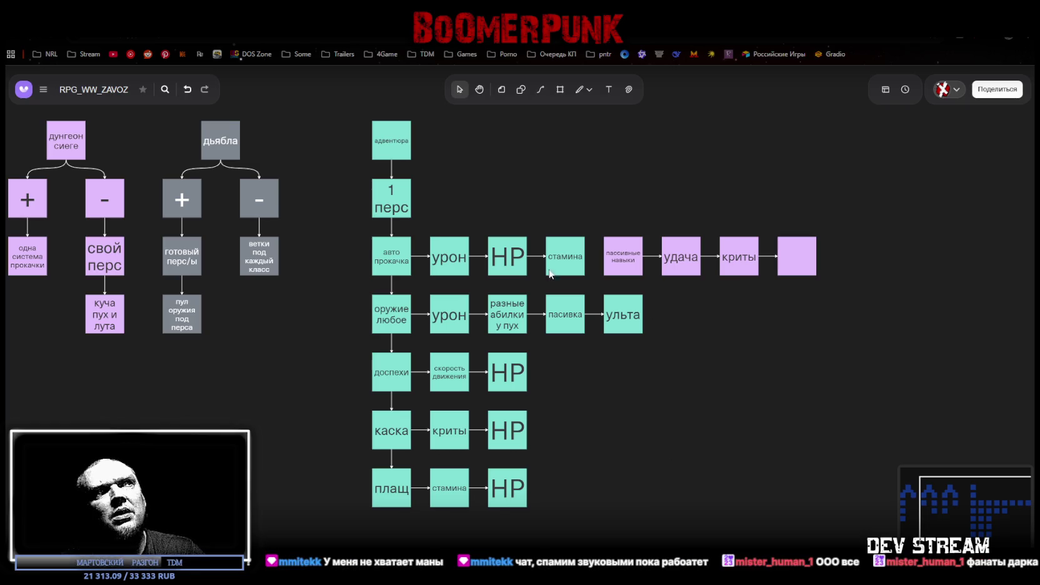
# - Select and review the new top-row стамина box and the bottom-row стамина box
pyautogui.click(510, 257)
pyautogui.click(581, 258)
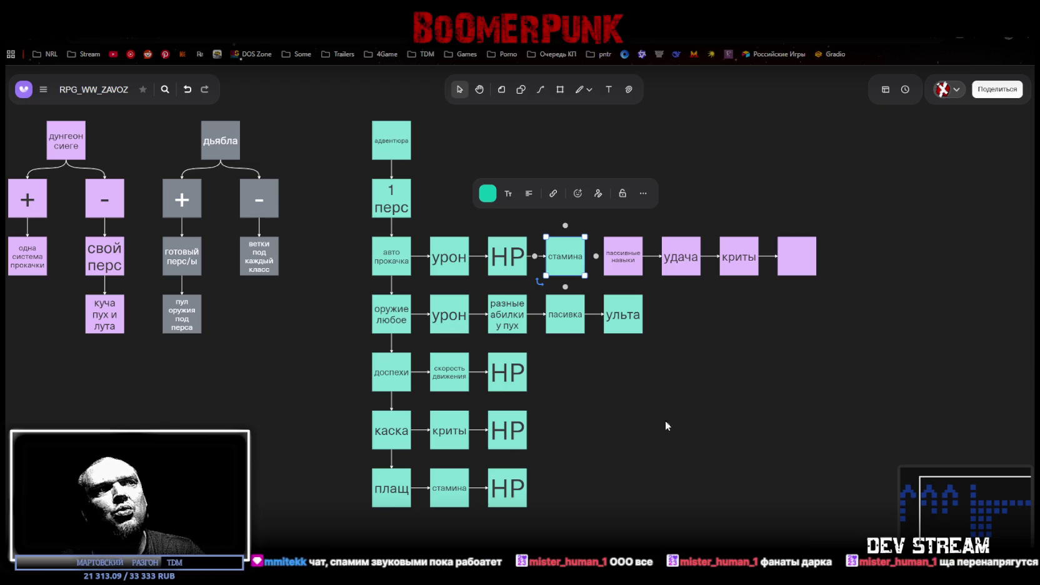
pyautogui.click(669, 463)
pyautogui.click(446, 488)
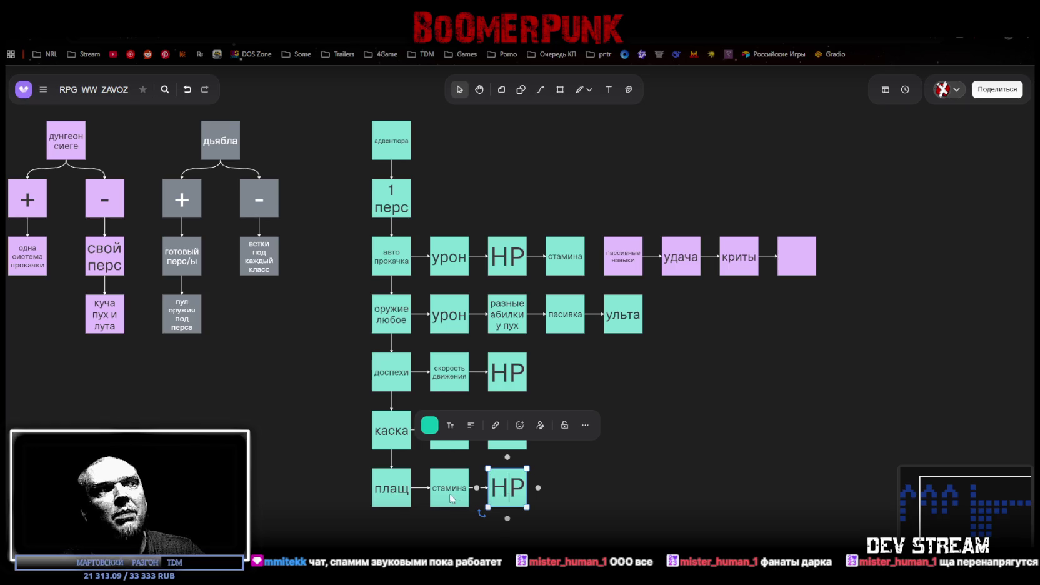
pyautogui.click(671, 496)
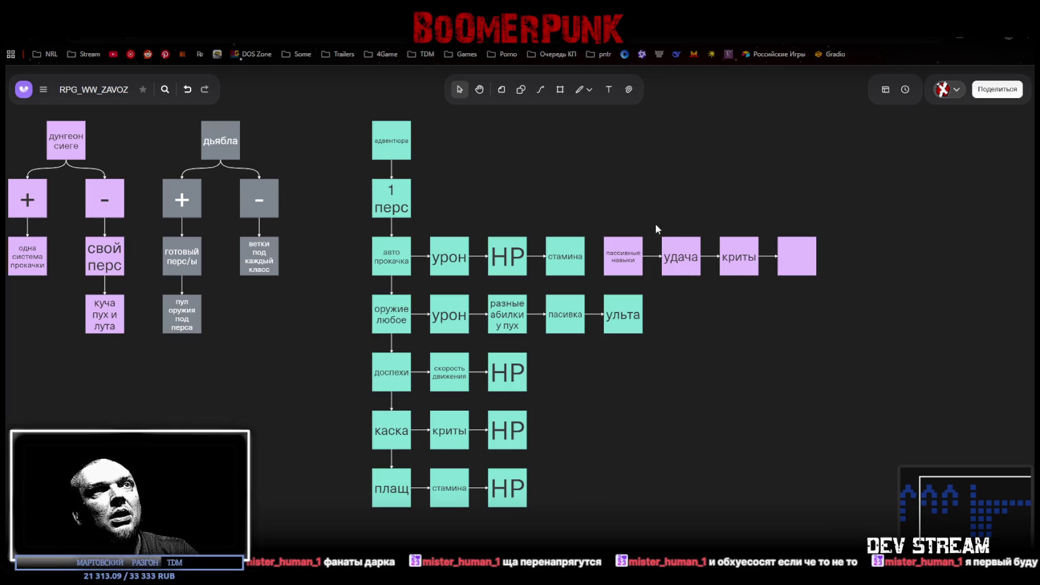
# - Box-select the purple пассивные навыки, удача, криты row with its blank box and arrows
pyautogui.moveTo(610, 212); pyautogui.dragTo(884, 261)
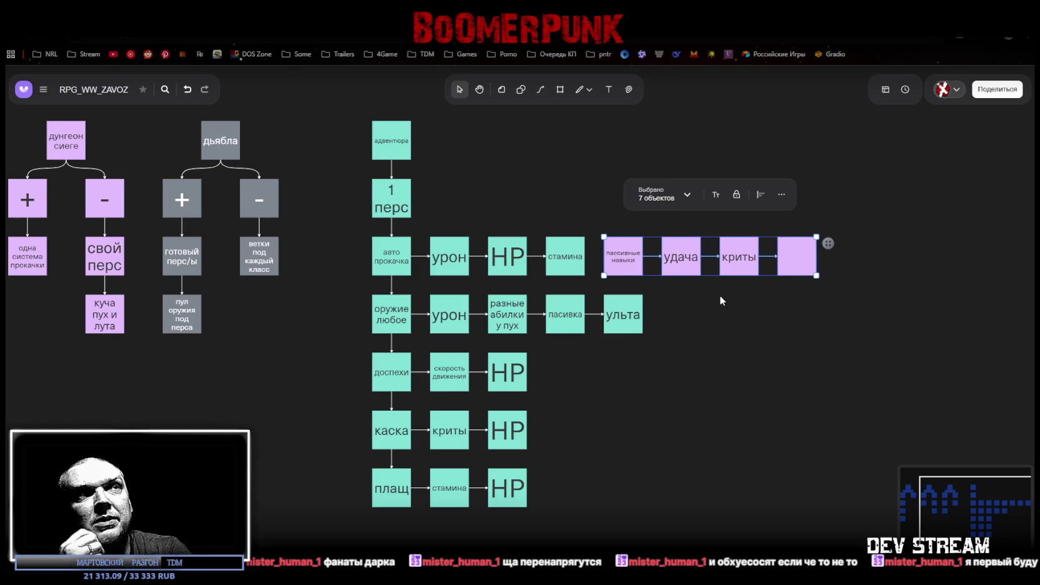
pyautogui.press('Delete')
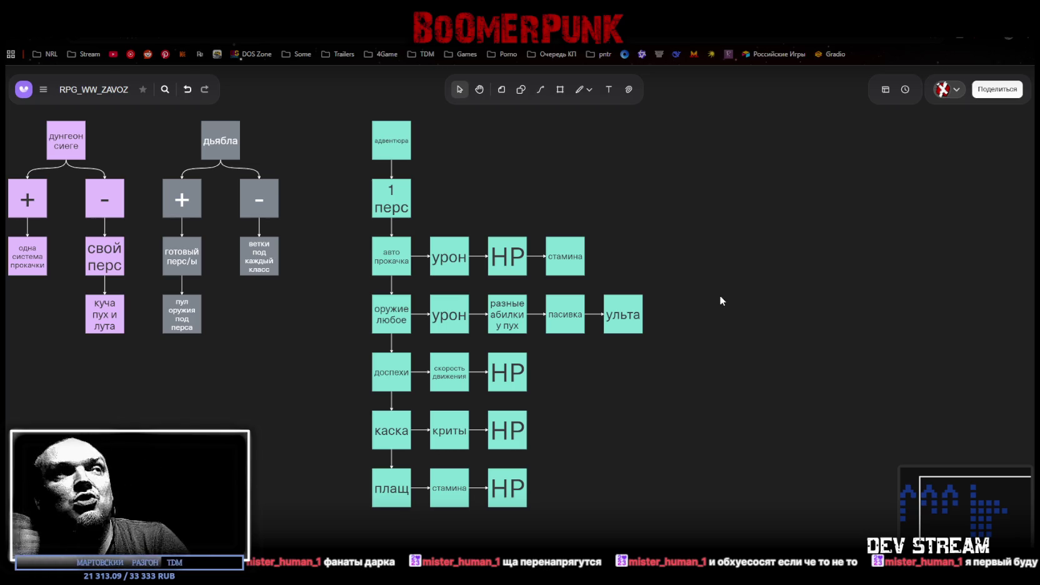
pyautogui.moveTo(712, 371)
pyautogui.mouseDown()
pyautogui.moveTo(662, 348)
pyautogui.moveTo(614, 350)
pyautogui.moveTo(617, 342)
pyautogui.mouseUp()
pyautogui.scroll(2, 618, 342)
pyautogui.scroll(2, 560, 344)
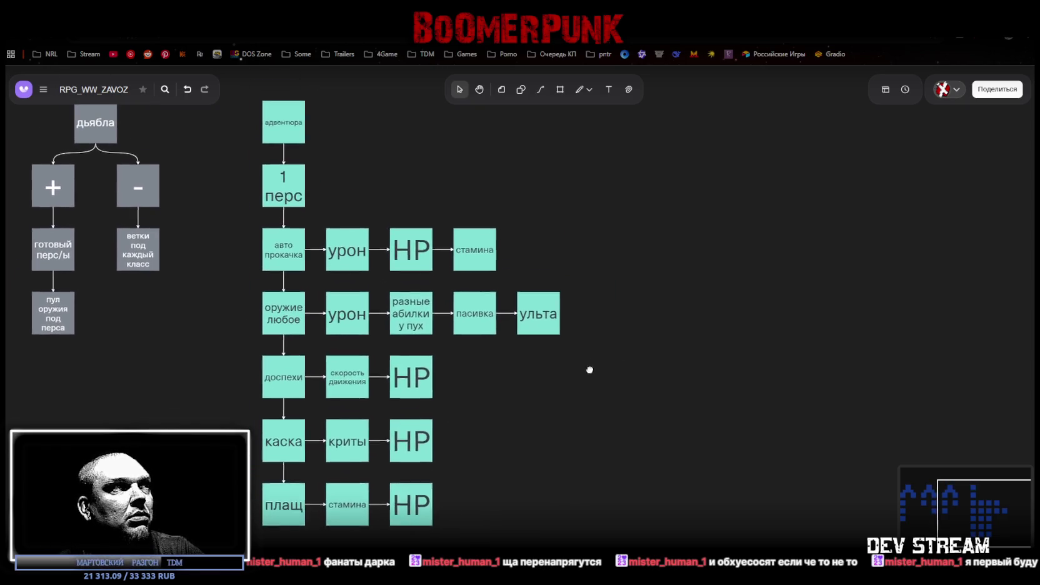
pyautogui.click(294, 260)
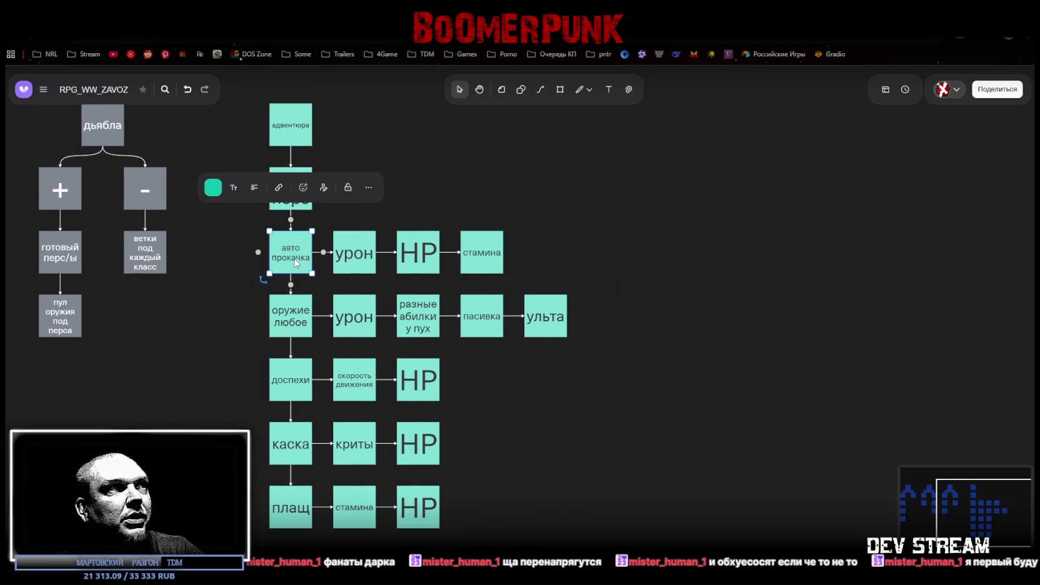
pyautogui.click(367, 260)
pyautogui.click(607, 238)
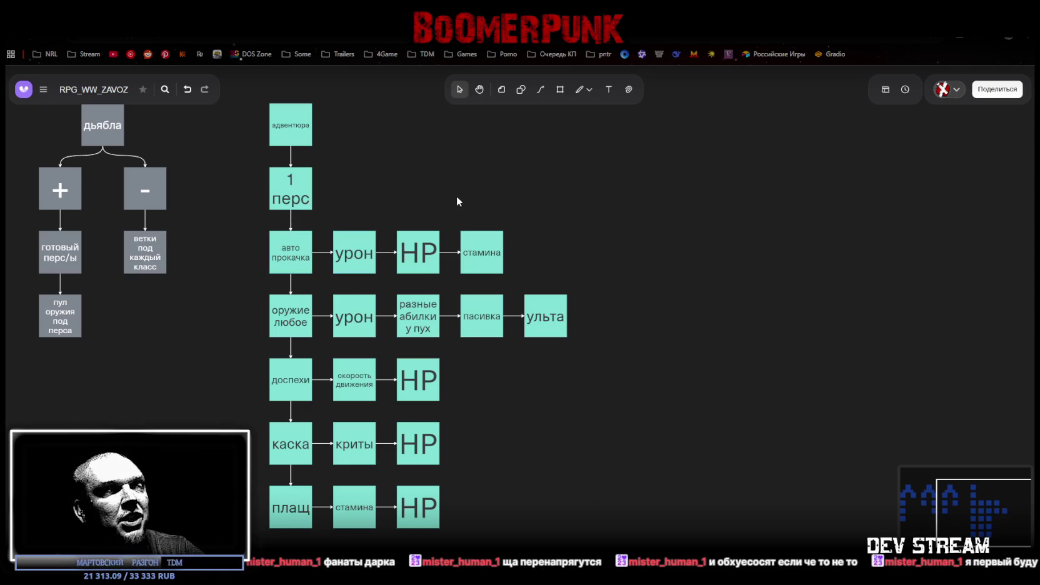
pyautogui.click(350, 263)
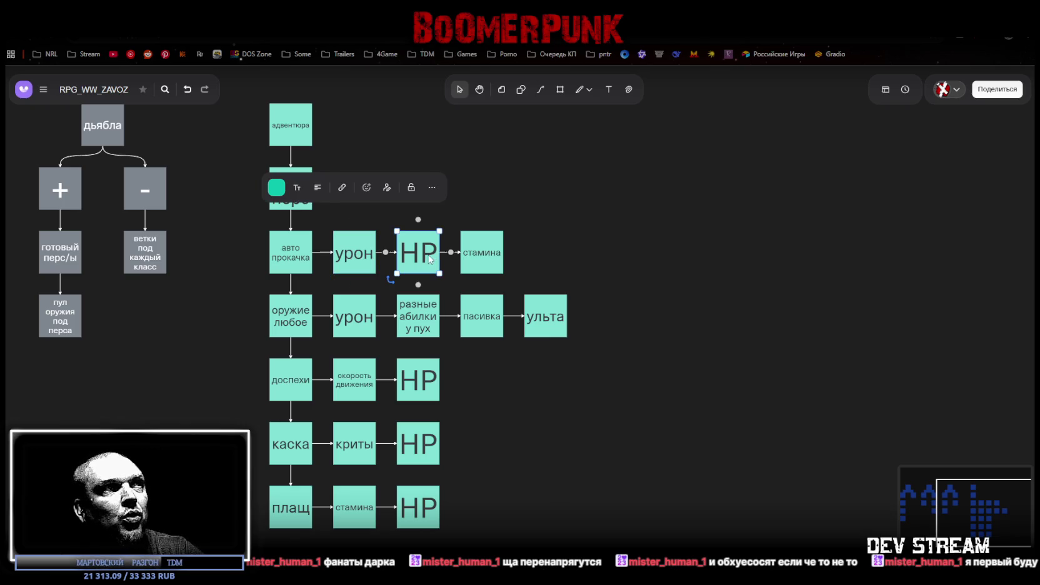
pyautogui.click(481, 259)
pyautogui.click(602, 260)
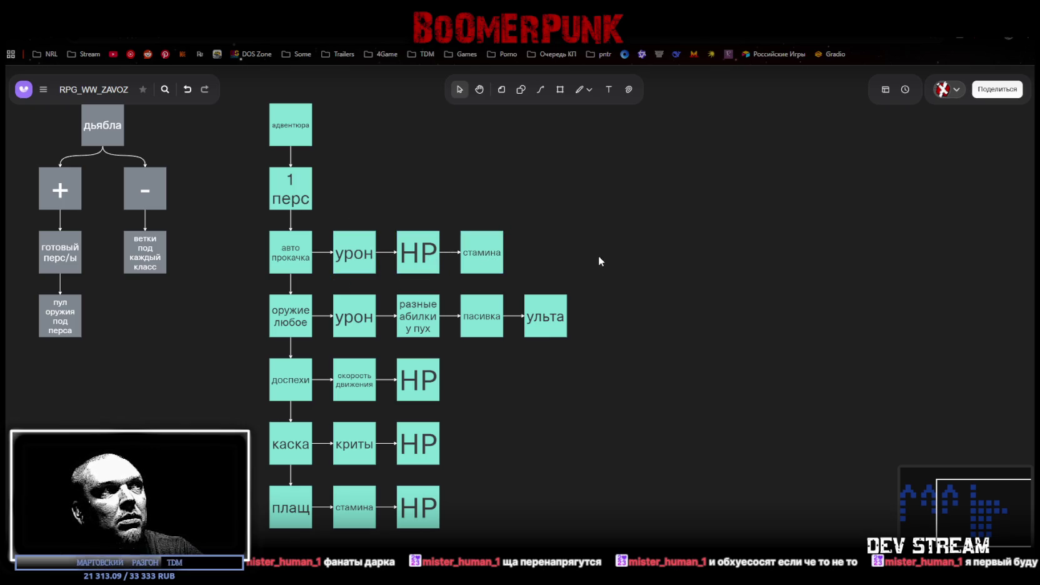
pyautogui.moveTo(584, 246); pyautogui.dragTo(338, 265)
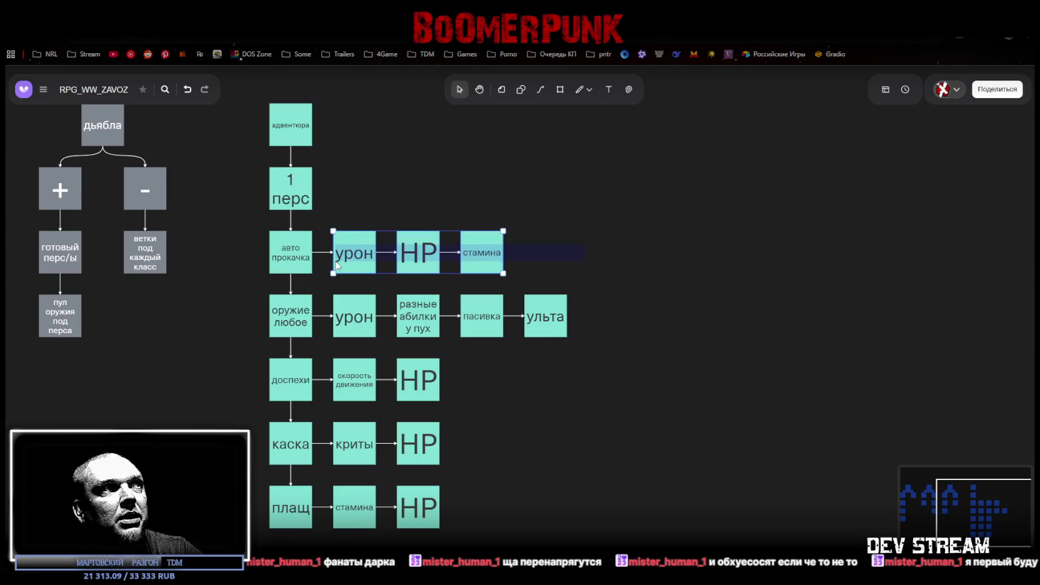
pyautogui.click(648, 258)
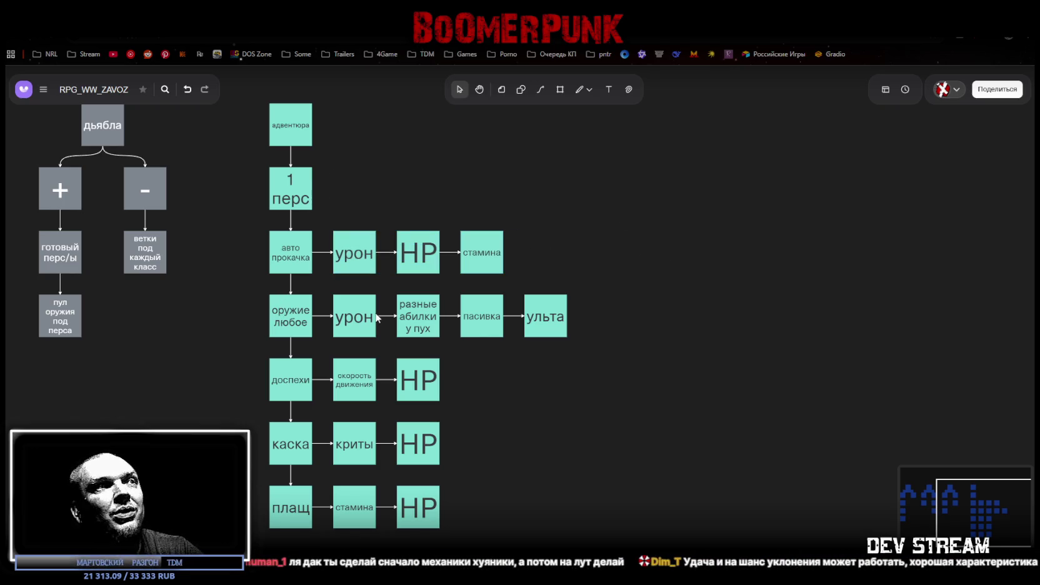
pyautogui.moveTo(637, 510); pyautogui.dragTo(267, 318)
pyautogui.click(520, 333)
pyautogui.click(295, 329)
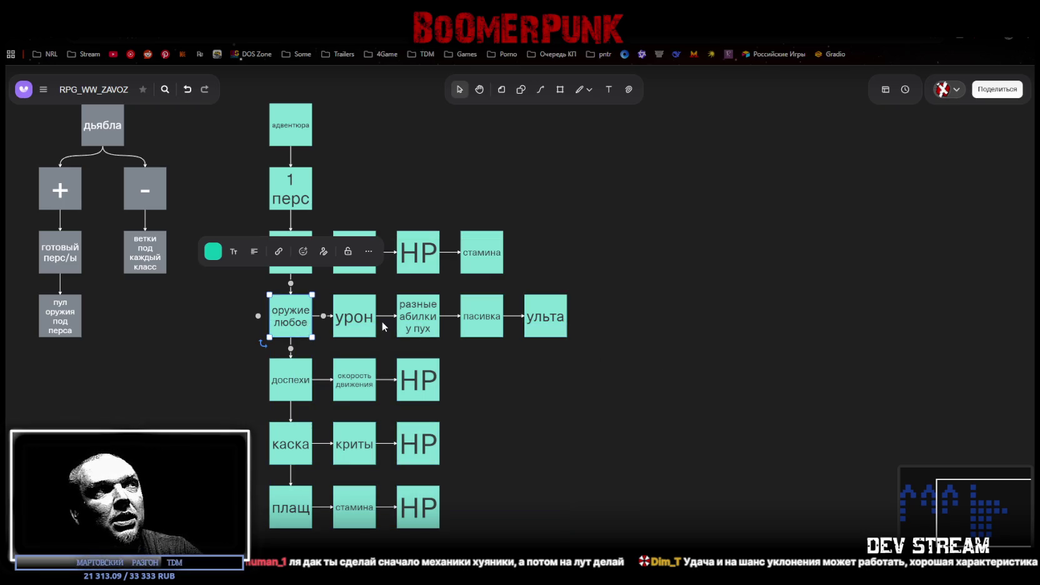
pyautogui.click(361, 323)
pyautogui.click(669, 339)
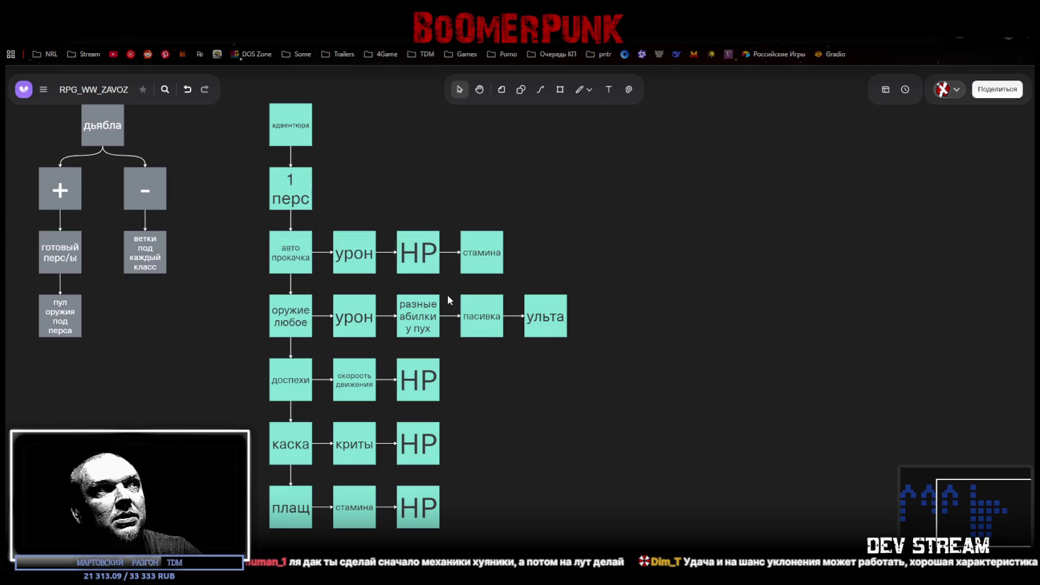
pyautogui.click(427, 325)
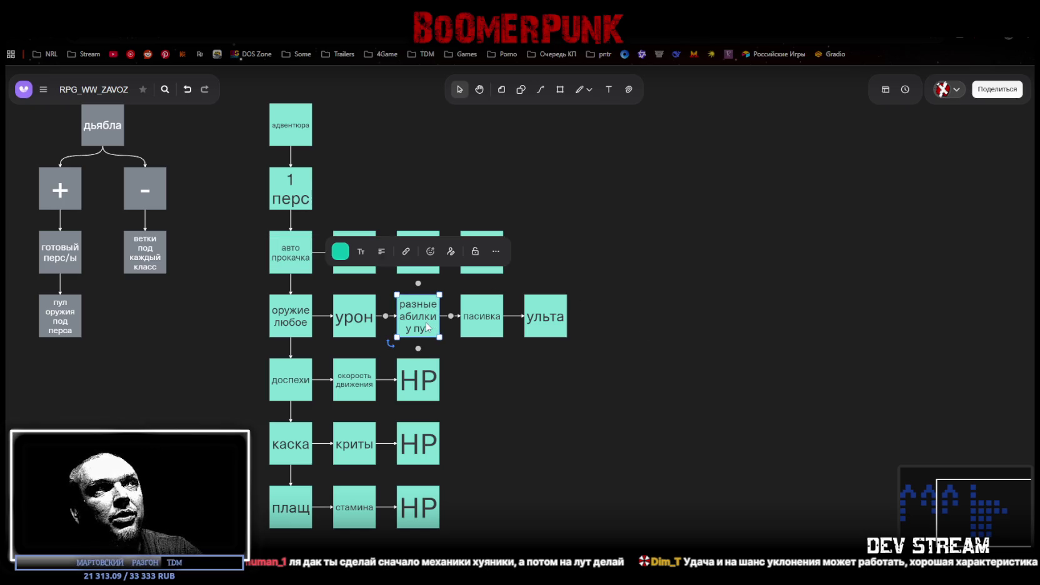
pyautogui.click(482, 323)
pyautogui.click(552, 326)
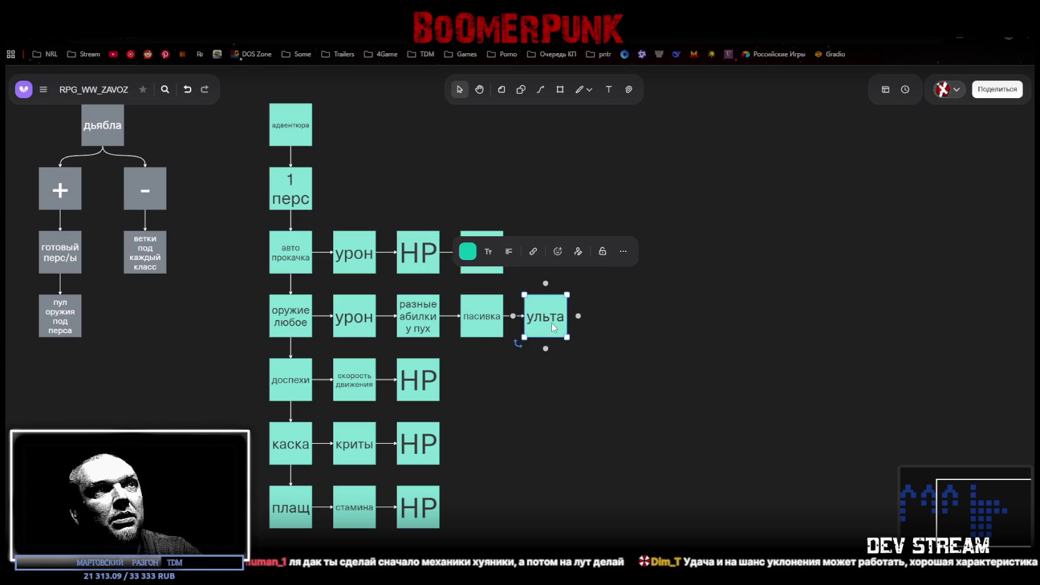
pyautogui.click(547, 372)
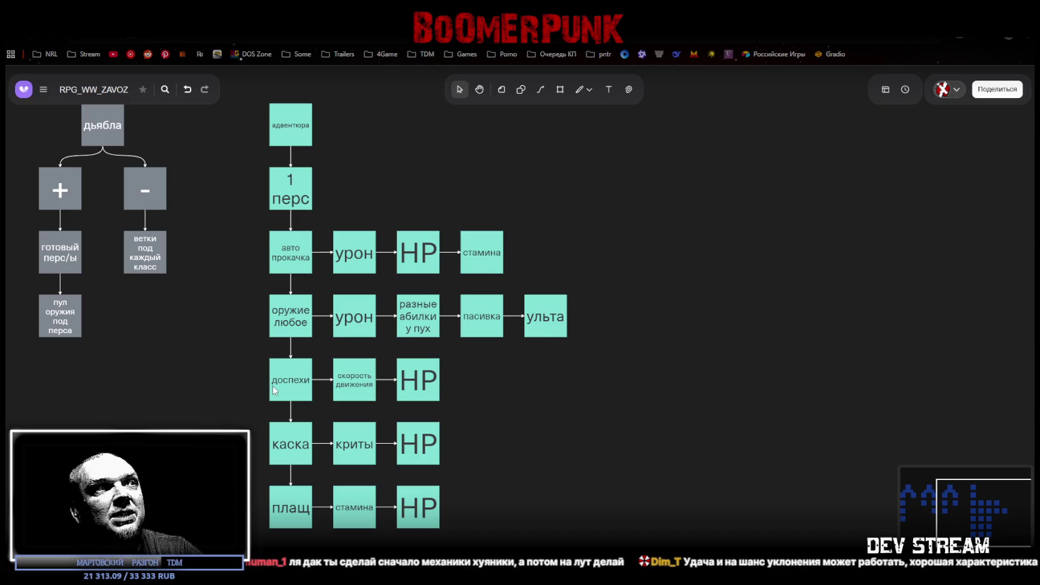
pyautogui.click(352, 390)
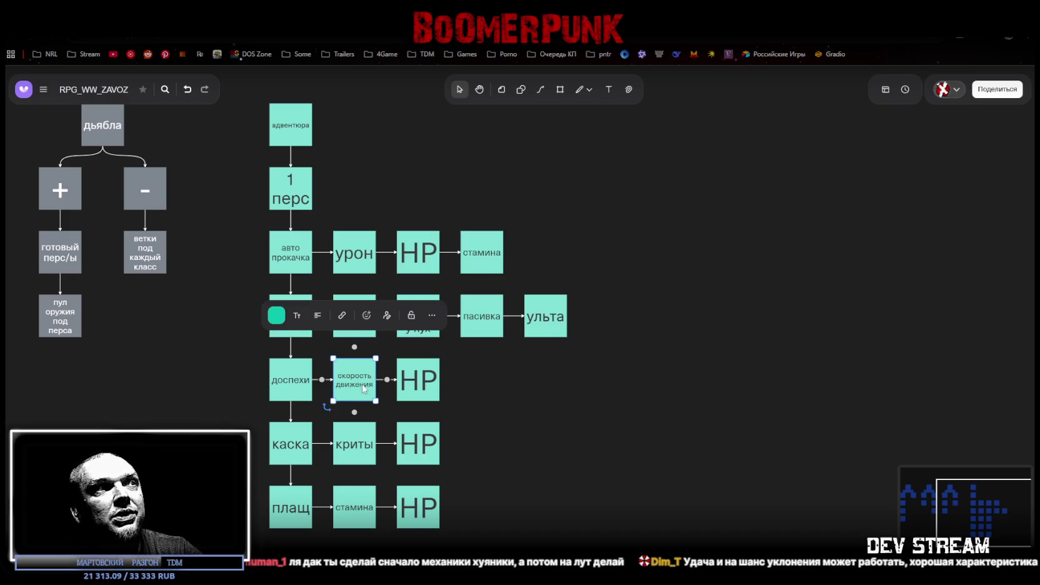
pyautogui.click(421, 386)
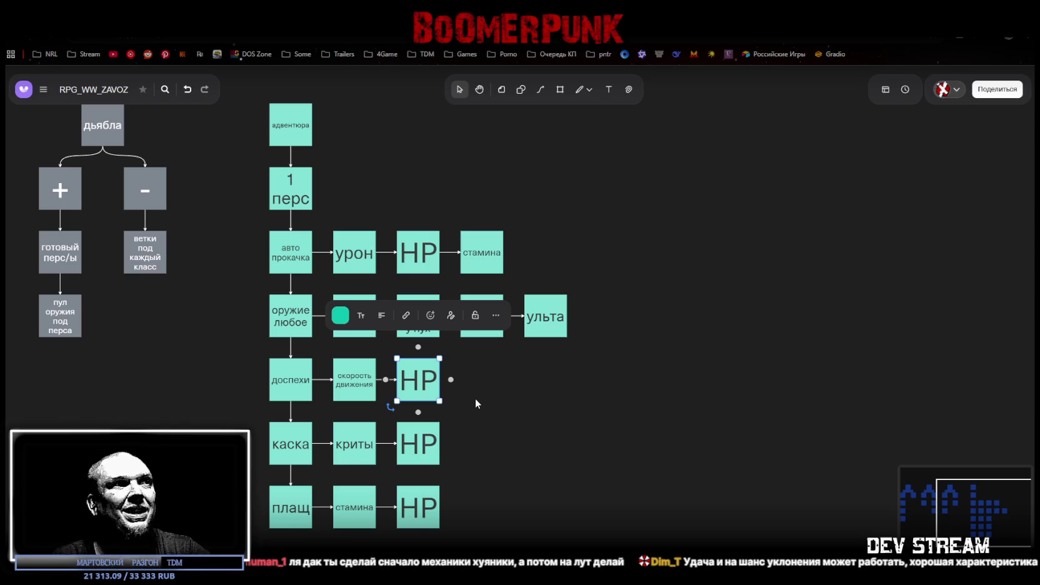
pyautogui.click(349, 455)
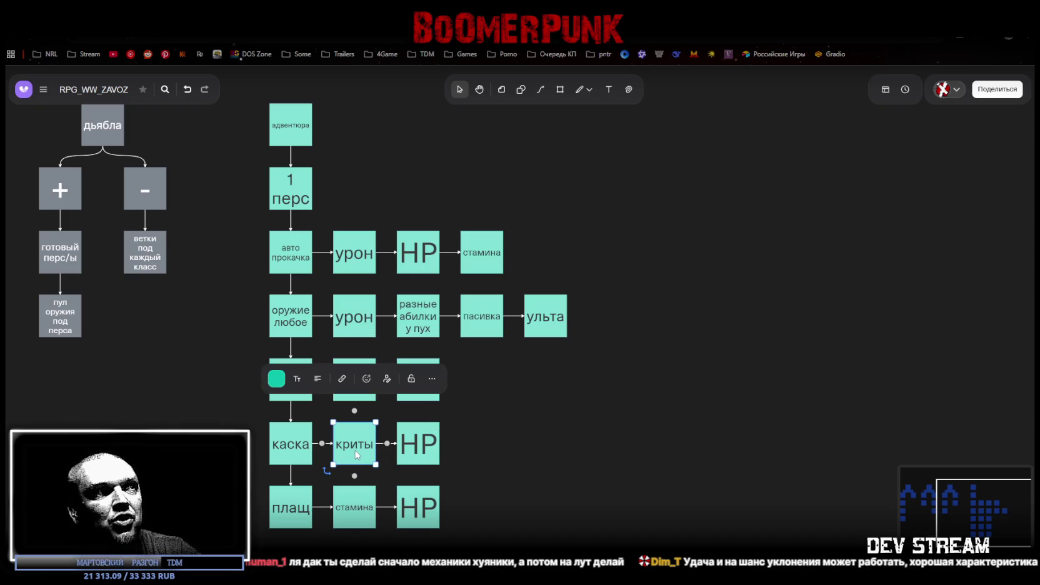
pyautogui.click(424, 448)
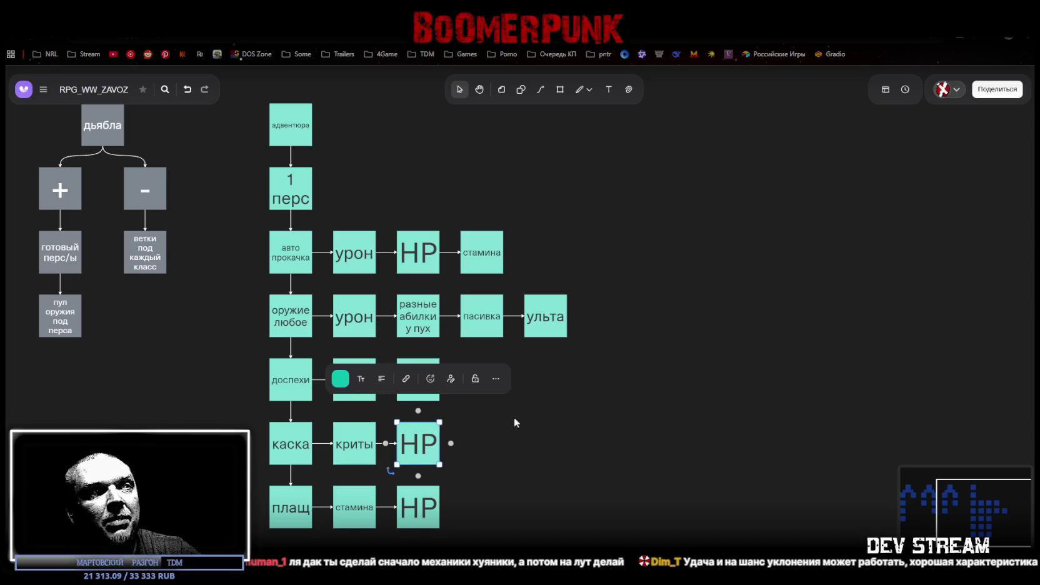
pyautogui.click(557, 420)
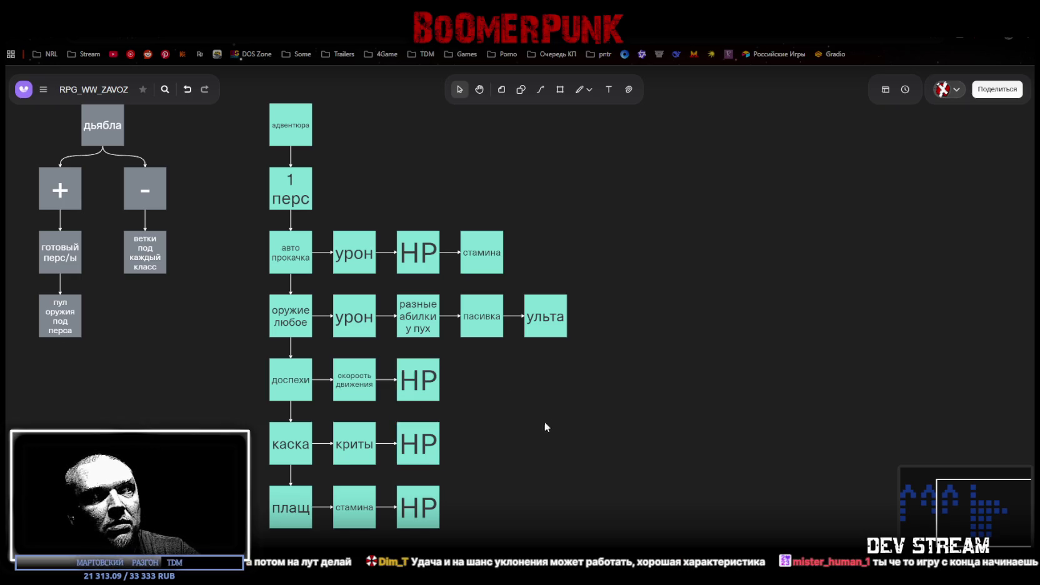
pyautogui.click(288, 511)
pyautogui.click(364, 510)
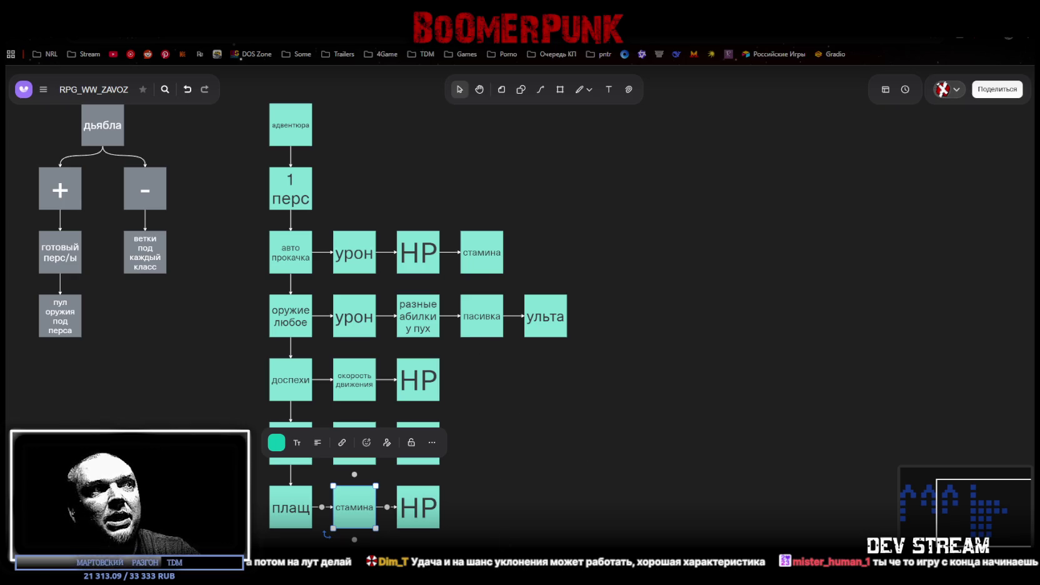
pyautogui.press('Tab')
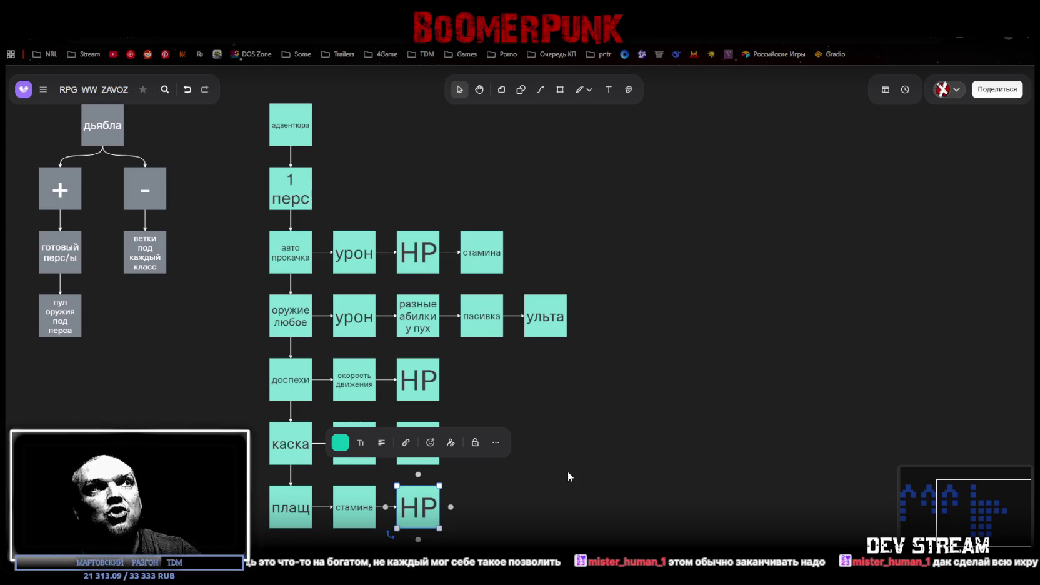
pyautogui.click(676, 360)
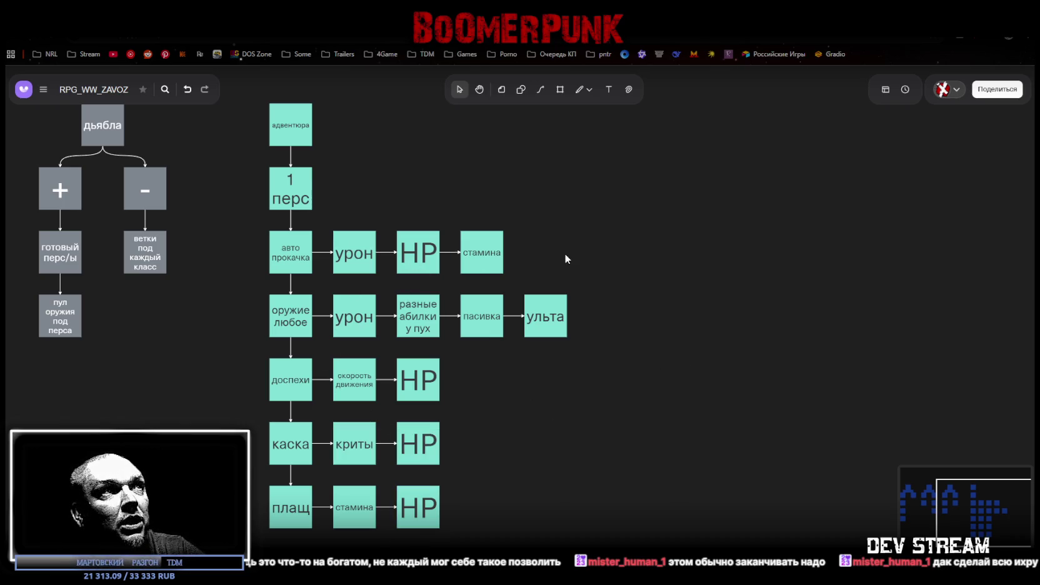
pyautogui.click(290, 257)
# - Rename the авто прокачка box to Перс
pyautogui.doubleClick(290, 252)
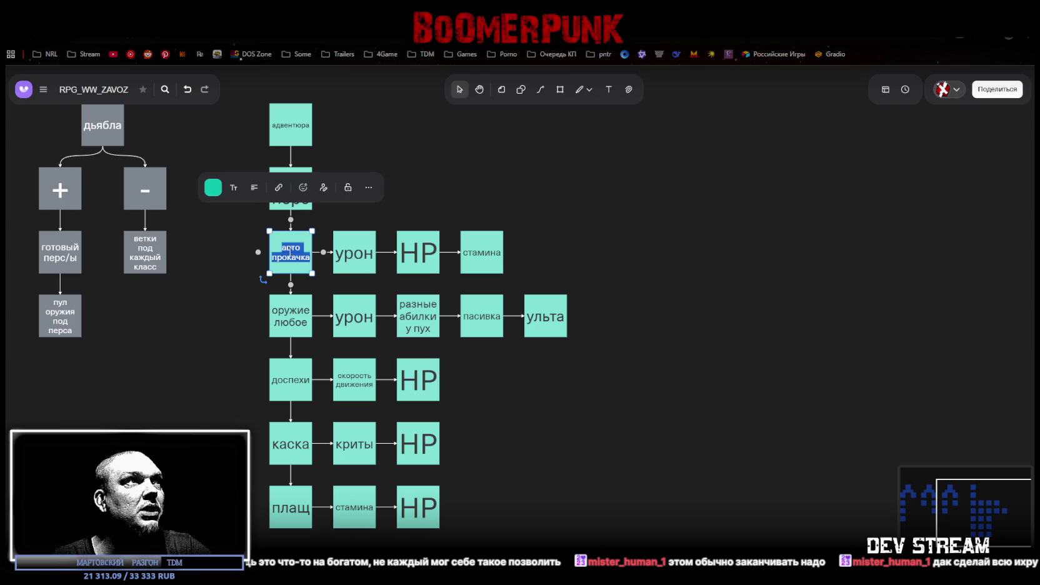
pyautogui.write('Перс')
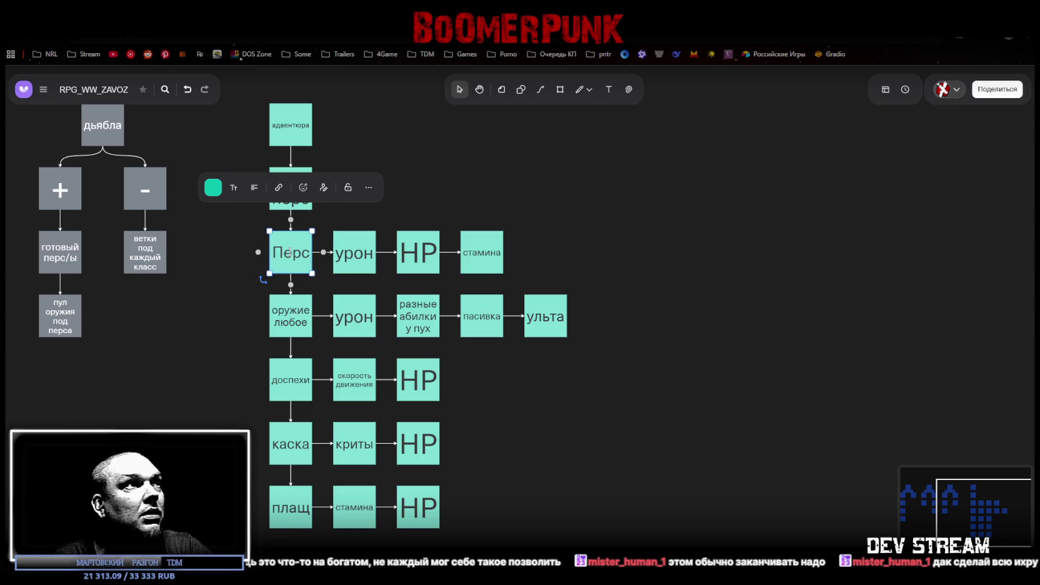
pyautogui.click(707, 268)
# - Extend the Перс row with two connected boxes, pasting скорость движения into the stat row
pyautogui.click(371, 259)
pyautogui.click(426, 261)
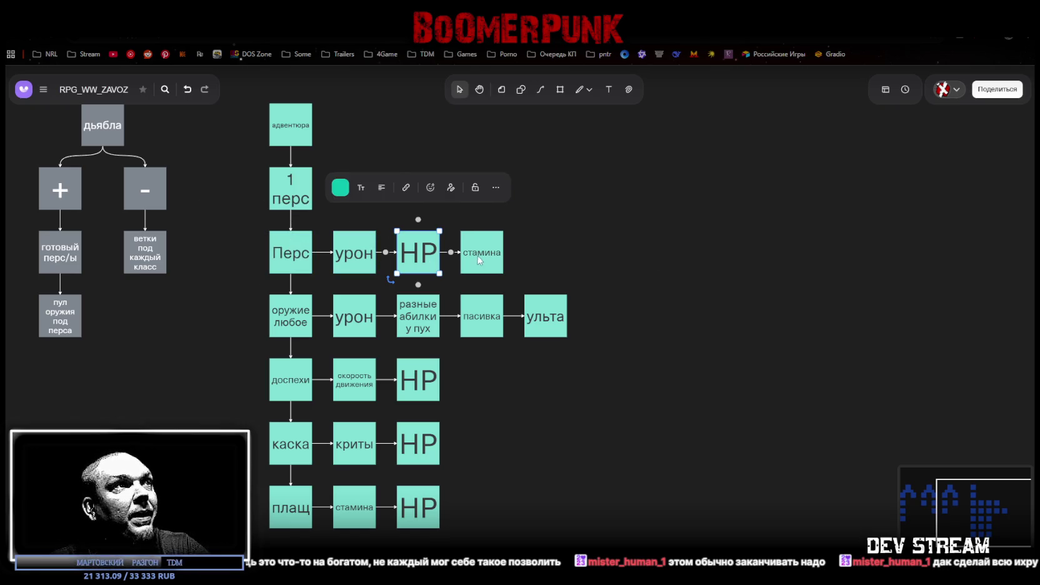
pyautogui.click(485, 254)
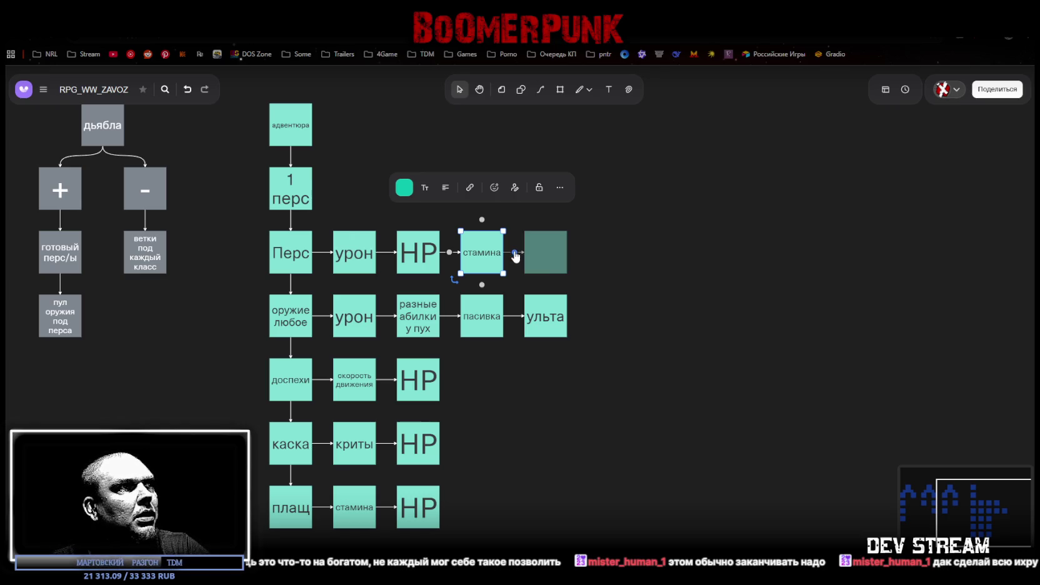
pyautogui.click(515, 253)
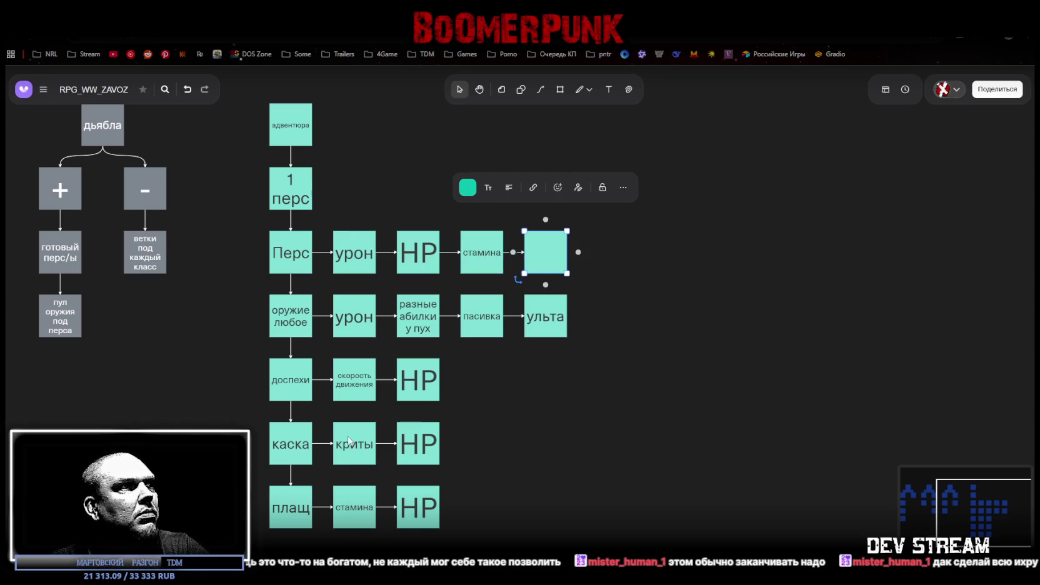
pyautogui.click(354, 384)
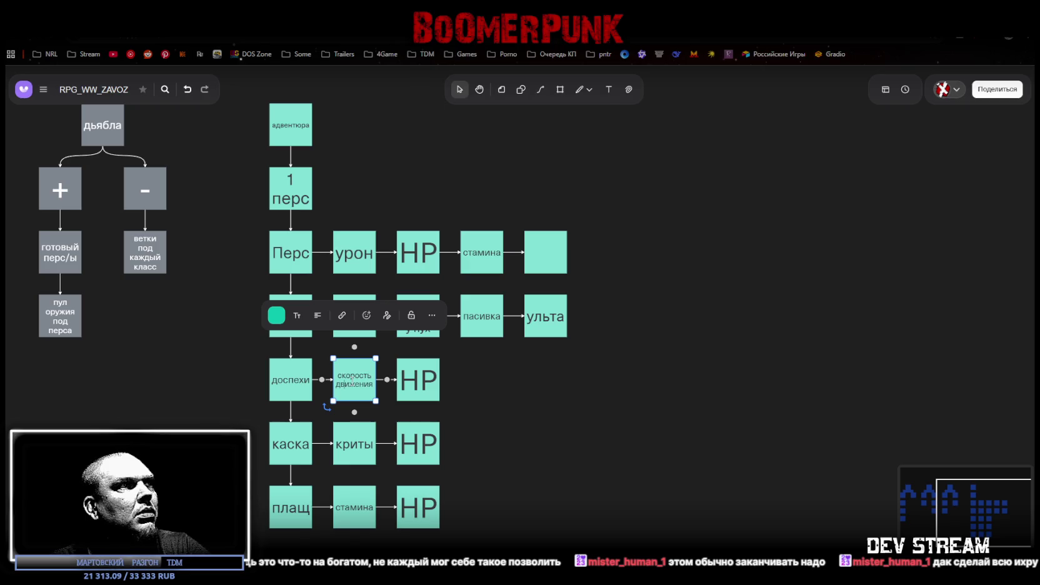
pyautogui.click(484, 256)
pyautogui.write('скорость движения')
pyautogui.click(549, 257)
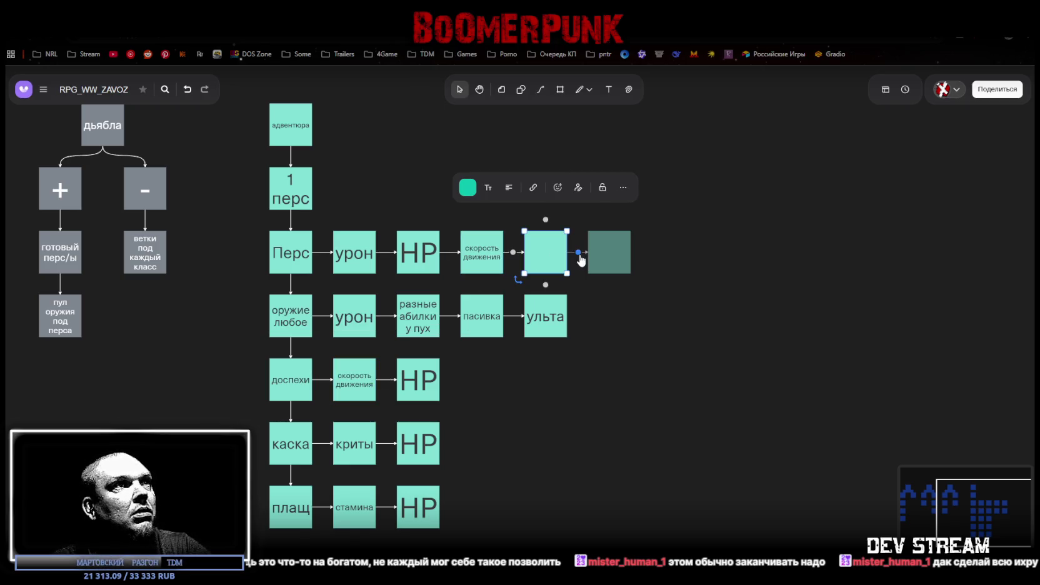
pyautogui.click(579, 253)
# - Copy the криты and стамина labels from lower rows into the remaining new boxes
pyautogui.doubleClick(356, 447)
pyautogui.hotkey('ctrl', 'c')
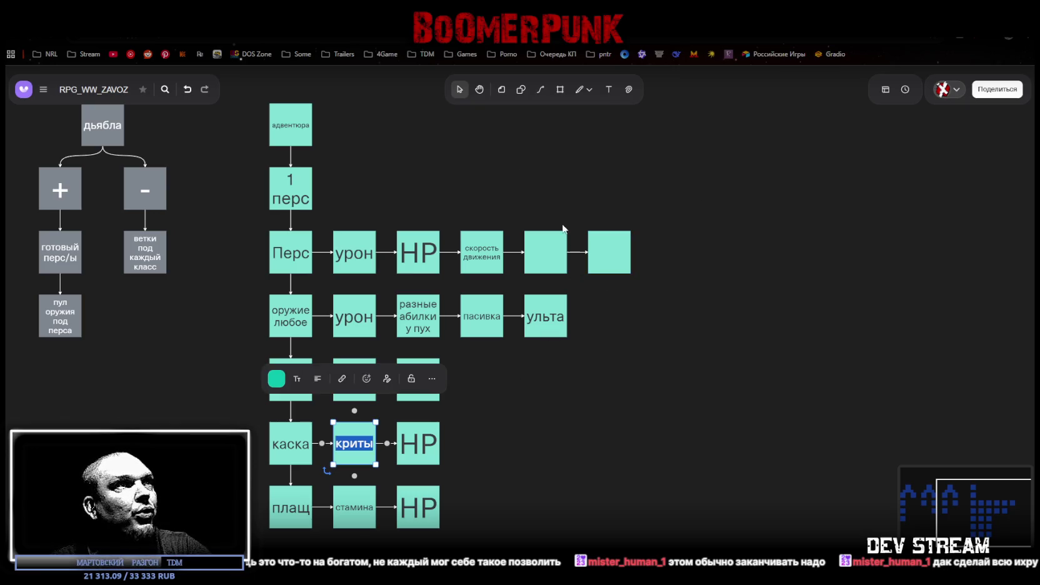
pyautogui.click(551, 266)
pyautogui.hotkey('ctrl', 'v')
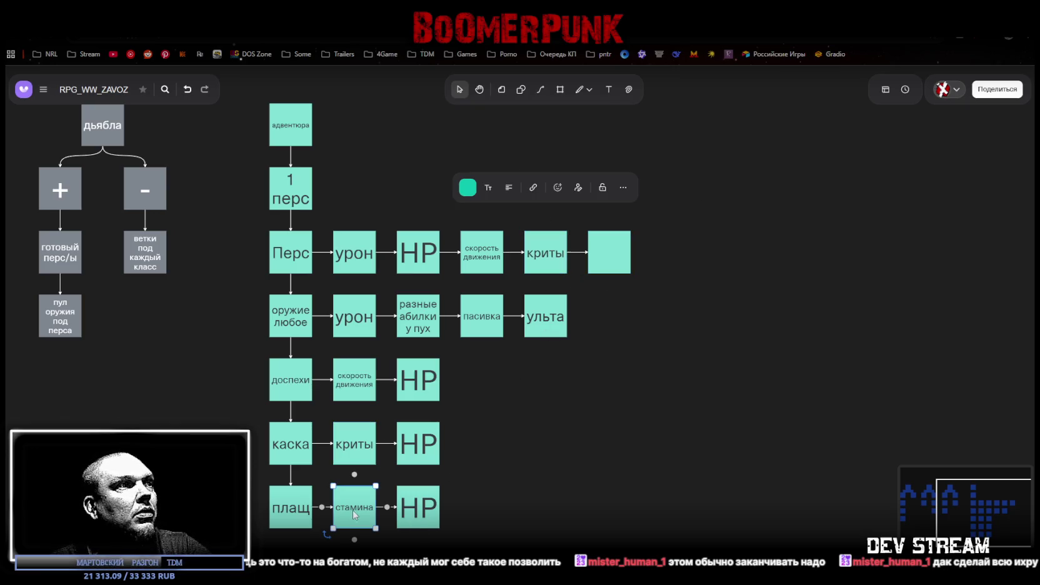
pyautogui.doubleClick(353, 507)
pyautogui.hotkey('ctrl', 'c')
pyautogui.click(609, 256)
pyautogui.hotkey('ctrl', 'v')
pyautogui.press('Escape')
# - Check selections of the lower rows, the урон-to-стамина row and the пасивка-to-ульта arrow
pyautogui.moveTo(494, 536); pyautogui.dragTo(242, 370)
pyautogui.click(673, 307)
pyautogui.moveTo(633, 252); pyautogui.dragTo(338, 254)
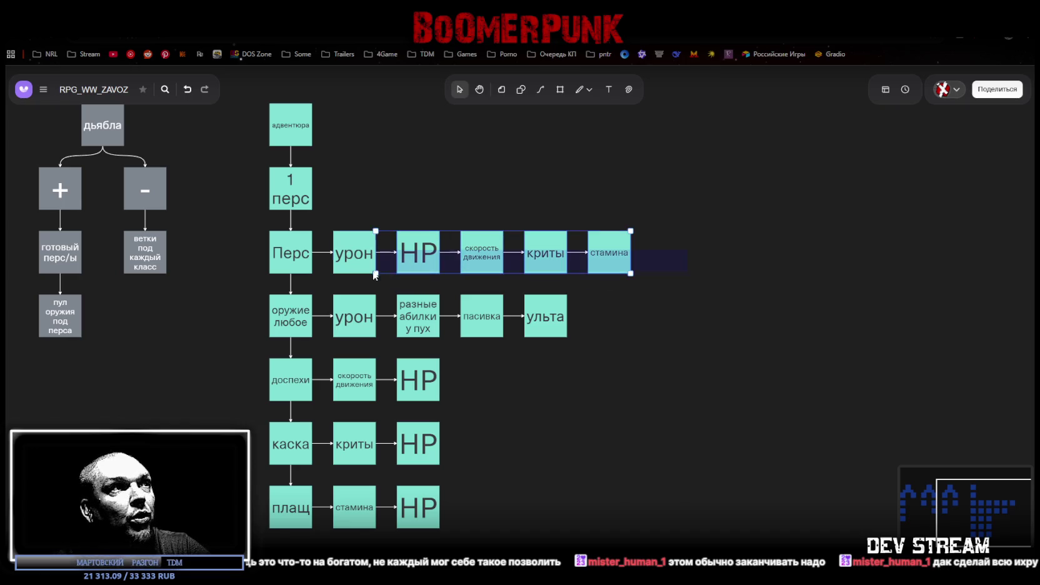
pyautogui.click(715, 322)
pyautogui.click(550, 317)
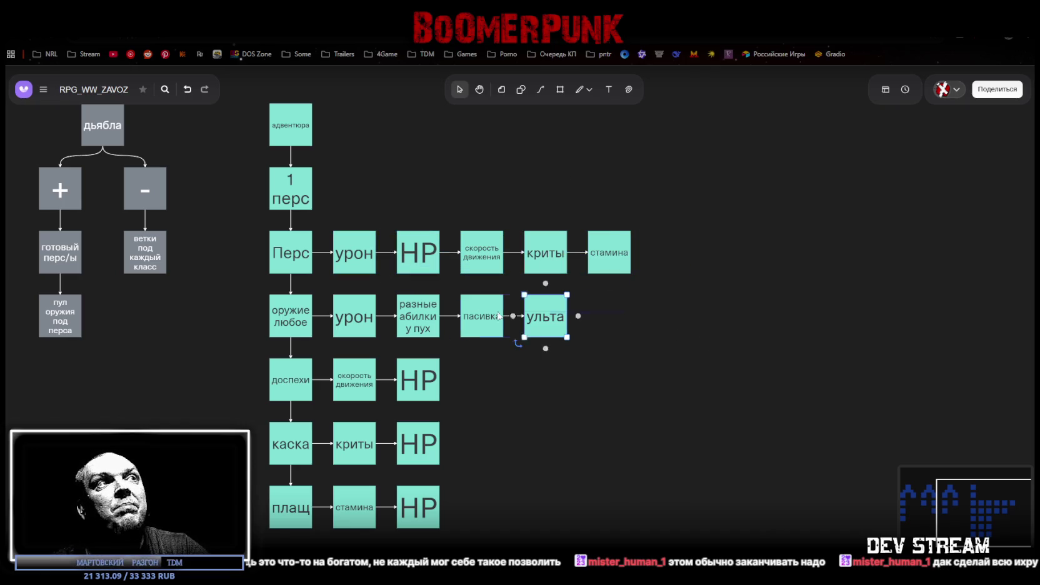
pyautogui.click(506, 317)
pyautogui.click(657, 315)
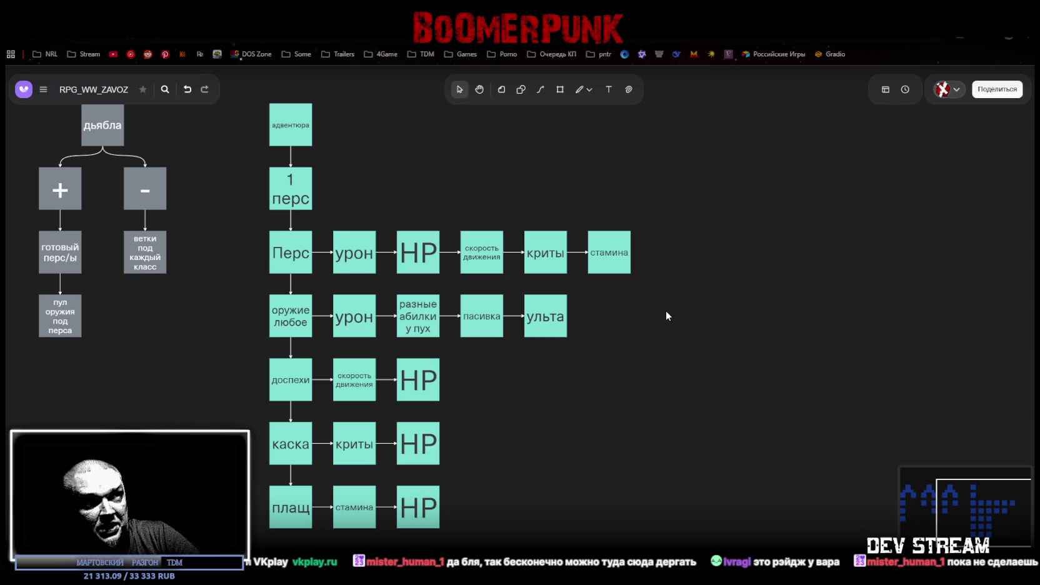
pyautogui.moveTo(682, 230)
pyautogui.mouseDown()
pyautogui.moveTo(383, 218)
pyautogui.moveTo(330, 225)
pyautogui.mouseUp()
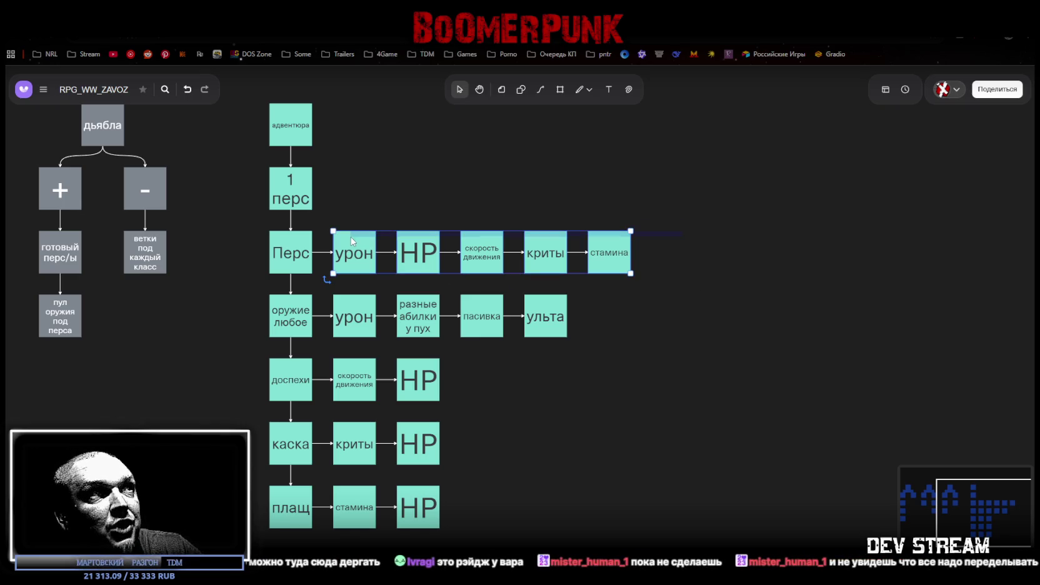
pyautogui.click(707, 249)
pyautogui.moveTo(638, 281); pyautogui.dragTo(357, 275)
pyautogui.click(610, 404)
pyautogui.moveTo(479, 367)
pyautogui.mouseDown()
pyautogui.moveTo(325, 534)
pyautogui.moveTo(261, 535)
pyautogui.mouseUp()
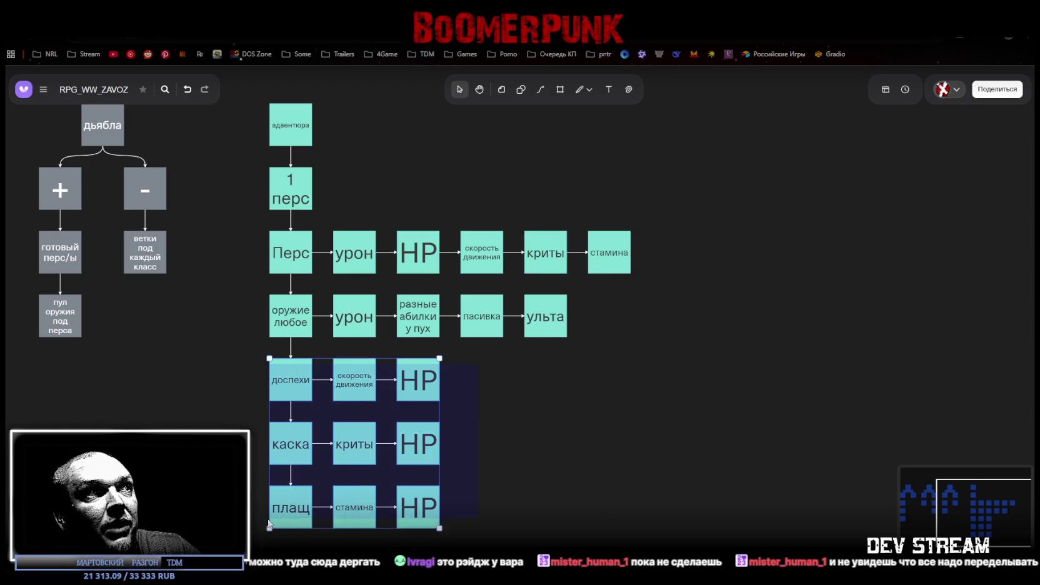
pyautogui.click(622, 451)
pyautogui.moveTo(639, 235); pyautogui.dragTo(342, 237)
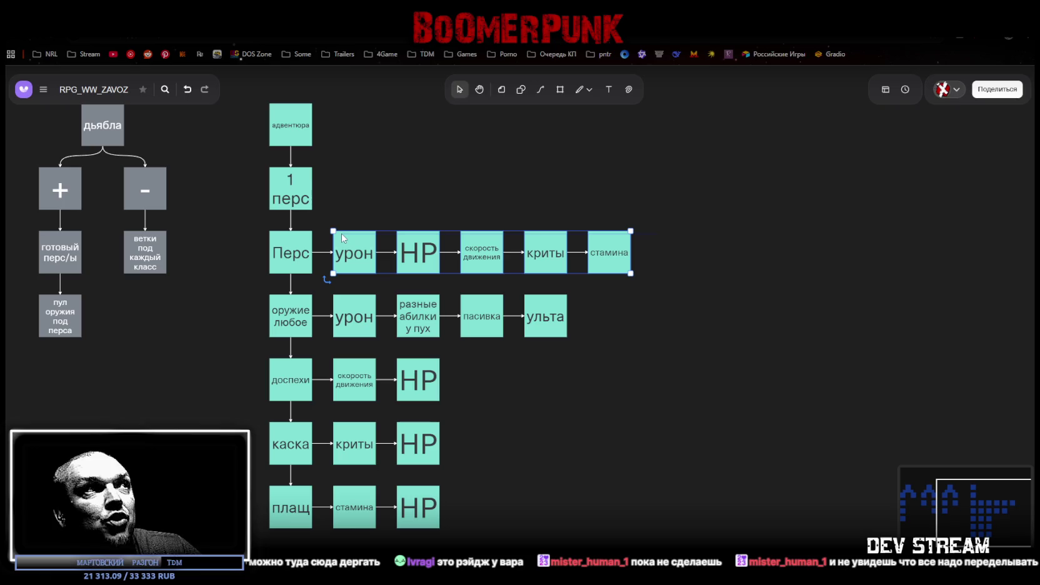
pyautogui.click(685, 262)
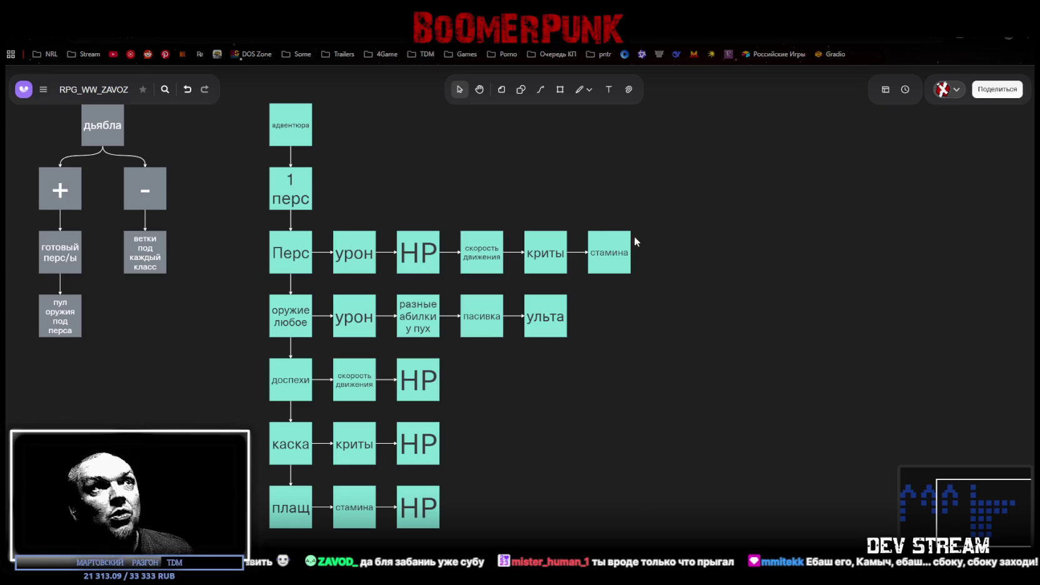
pyautogui.click(625, 263)
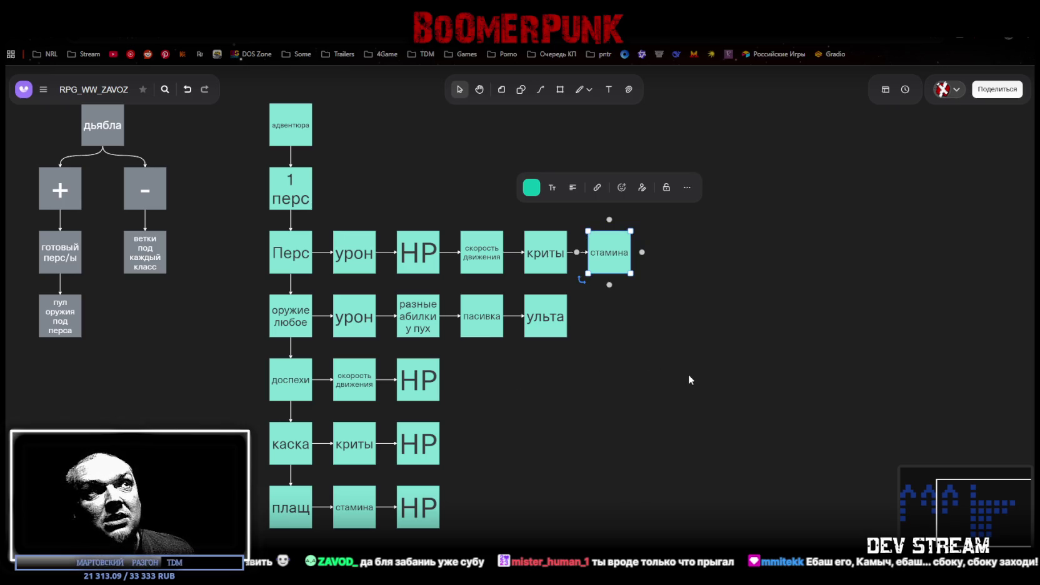
# - Select the top-row криты box, then switch to the Unity editor running the game
pyautogui.click(539, 238)
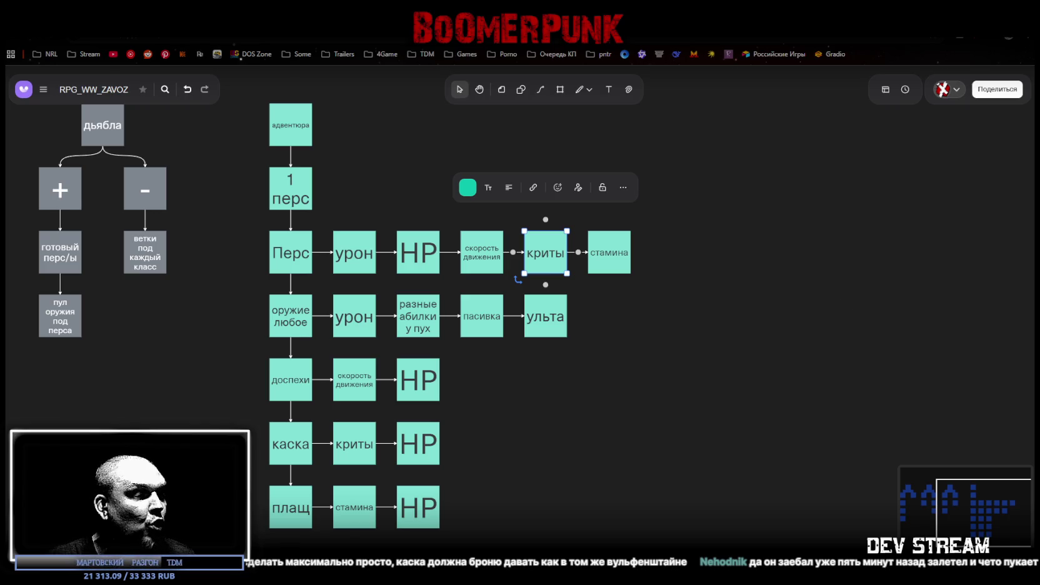
pyautogui.hotkey('alt', 'Tab')
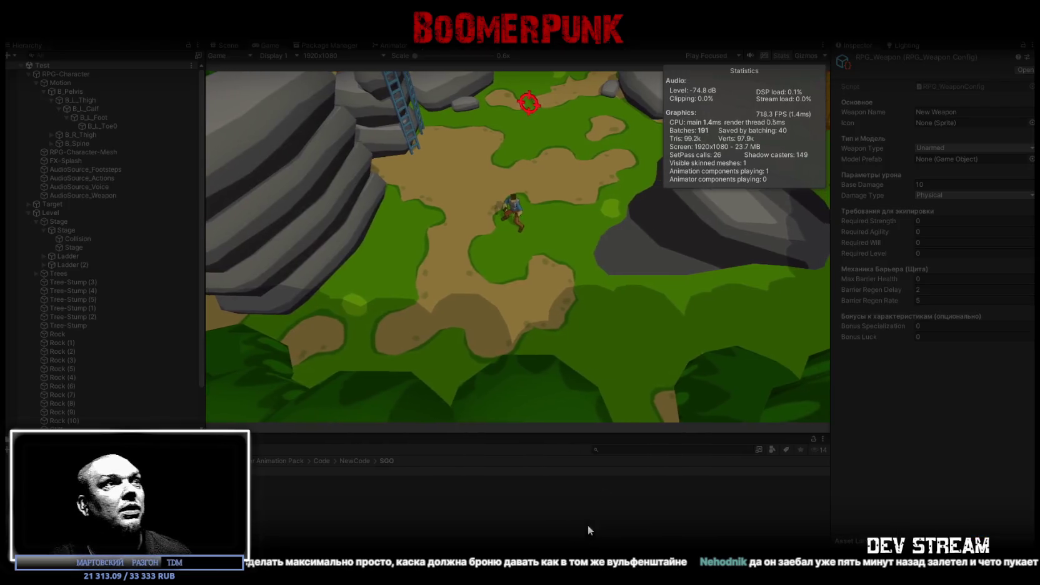
# - Maximize the Game view and walk the character across the field toward the red item with WASD
pyautogui.doubleClick(275, 47)
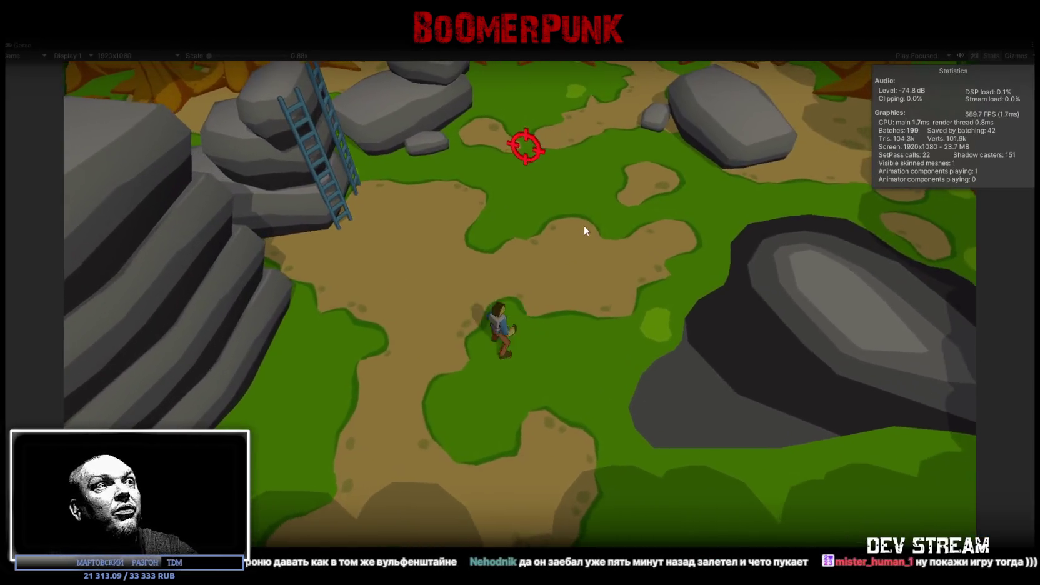
pyautogui.press('s')
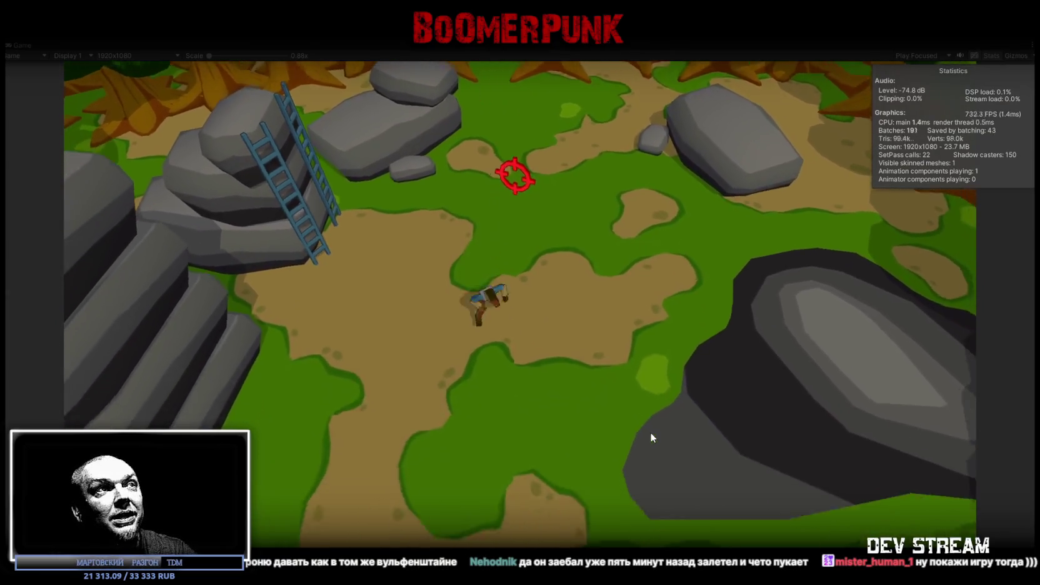
pyautogui.press('w')
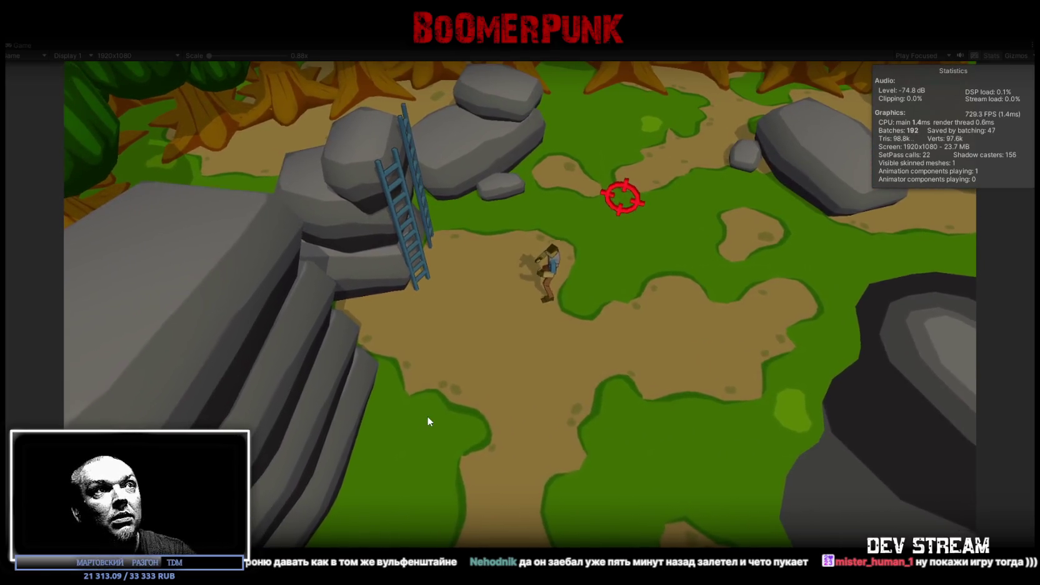
pyautogui.press('w')
pyautogui.press('d')
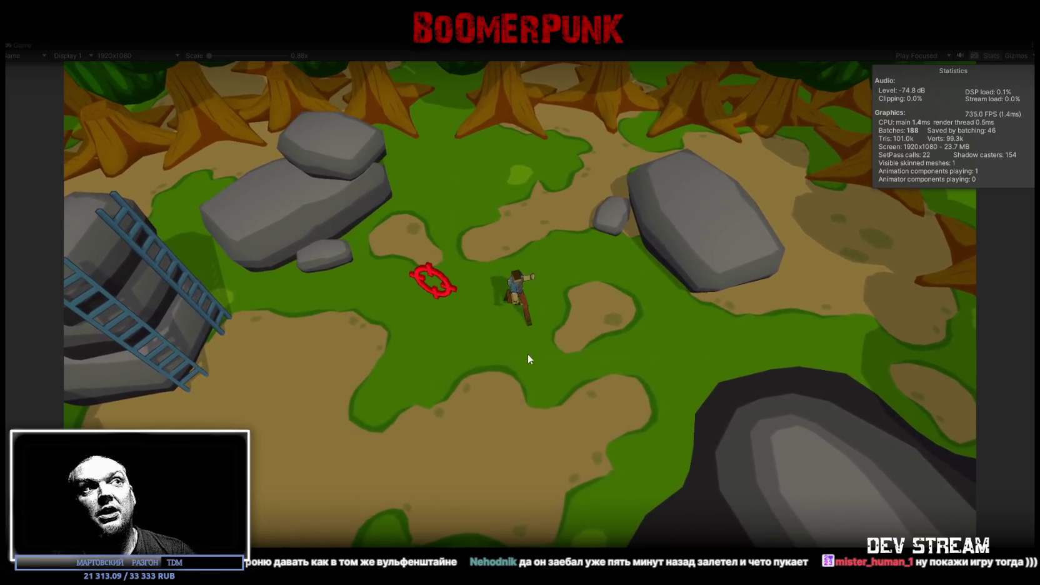
pyautogui.press('s')
pyautogui.press('s')
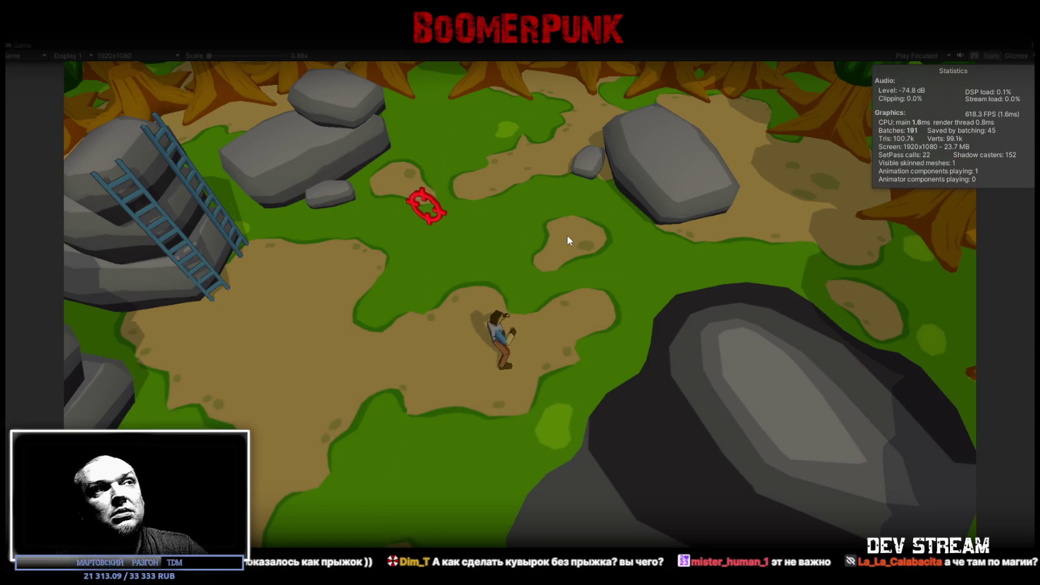
pyautogui.press('s')
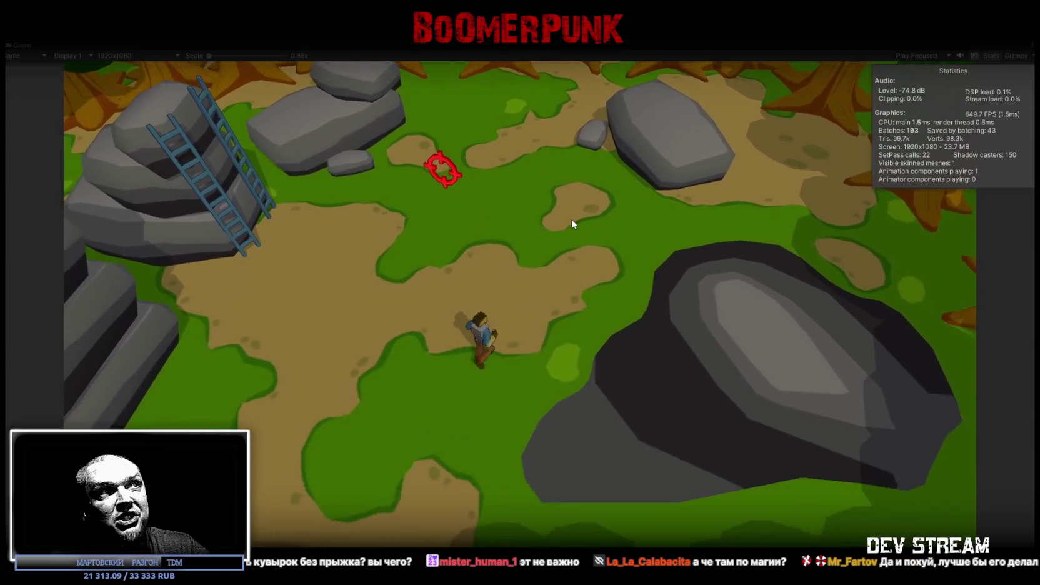
pyautogui.press('w')
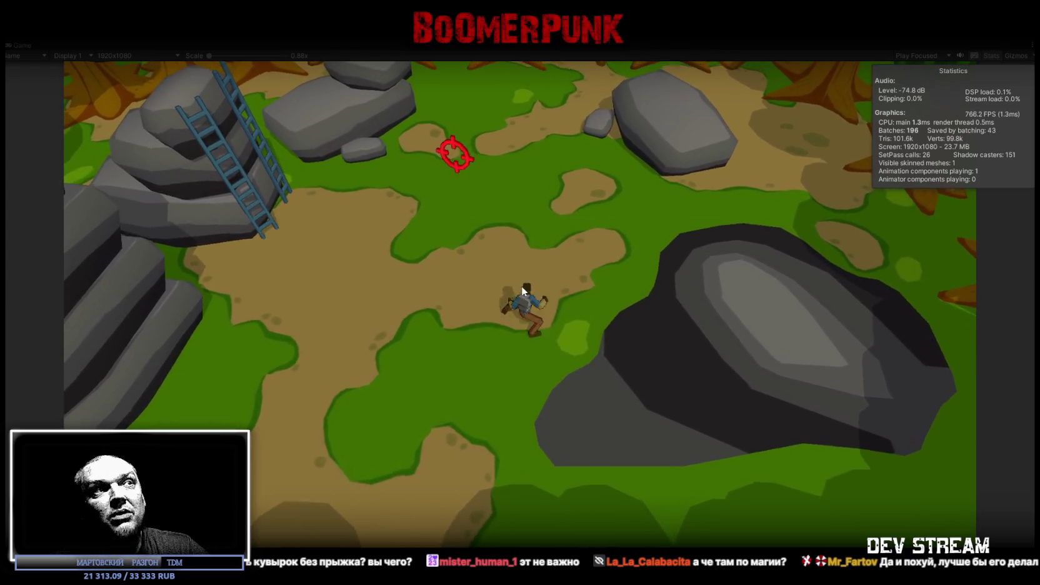
pyautogui.press('w')
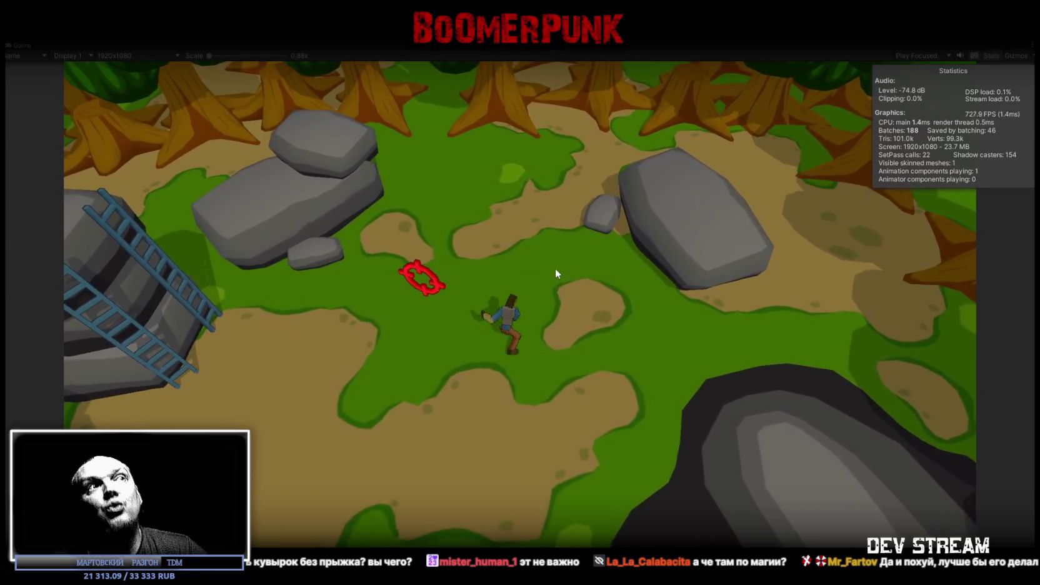
pyautogui.press('s')
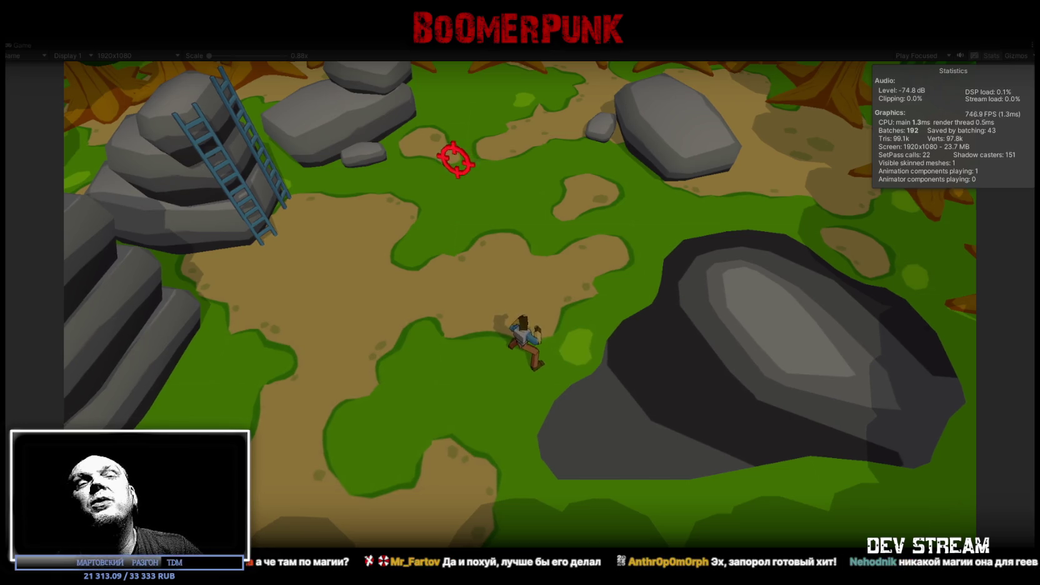
# - Run and roll the character around the clearing and dirt path, then exit Play mode with Ctrl+P
pyautogui.press('w')
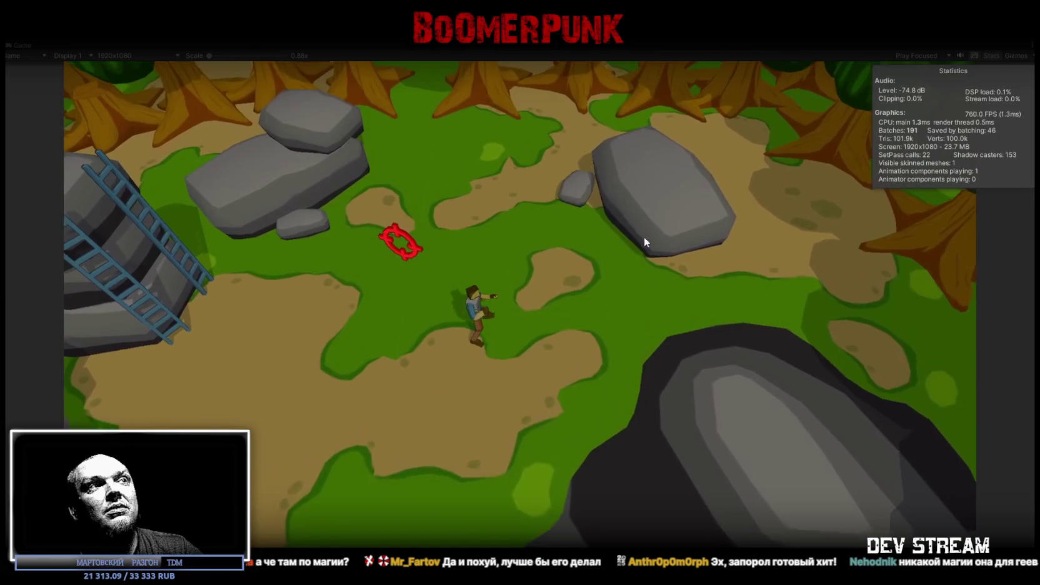
pyautogui.press('a')
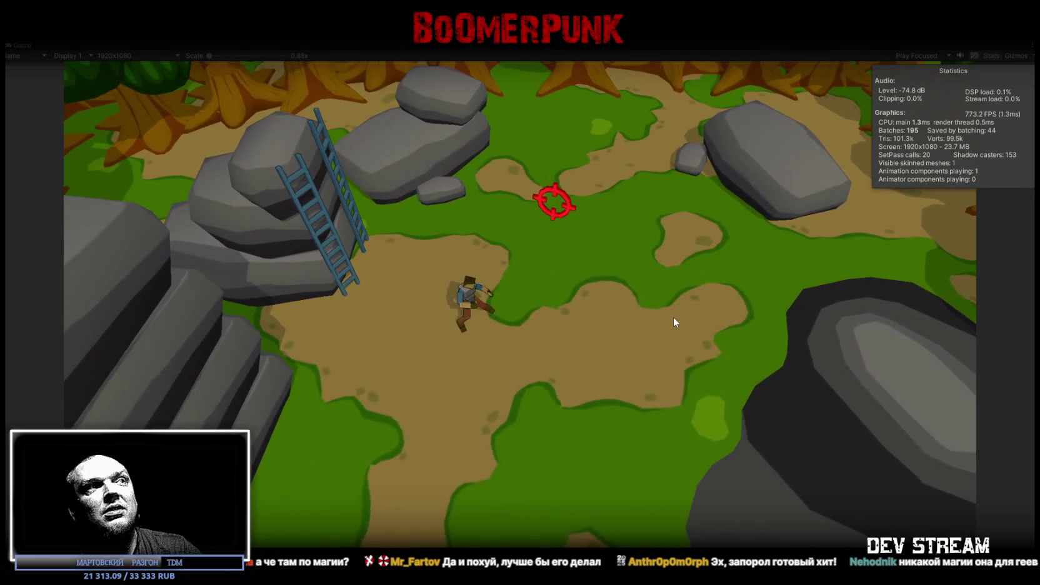
pyautogui.press('d')
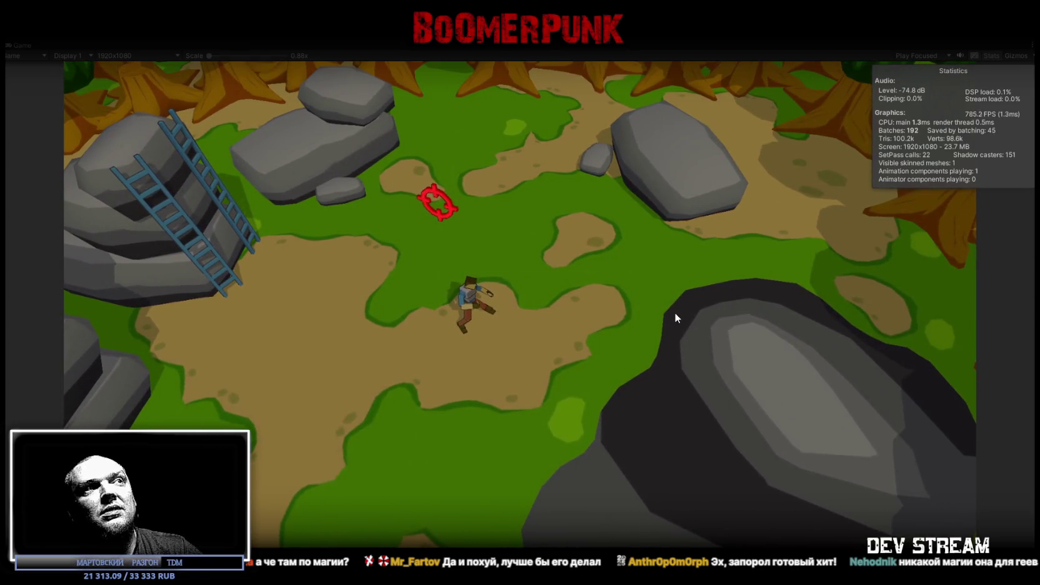
pyautogui.press('s')
pyautogui.press('w')
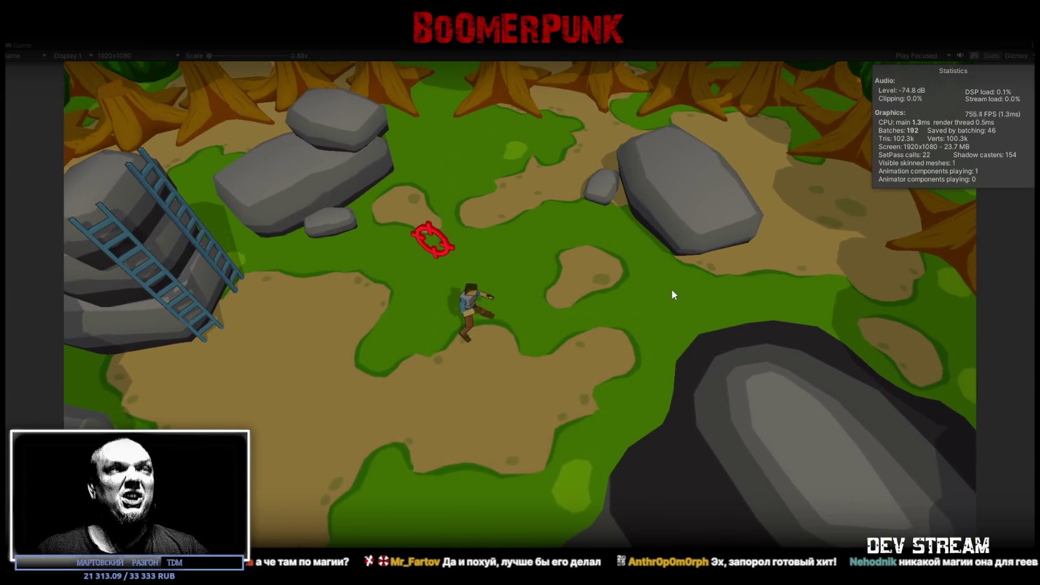
pyautogui.press('a')
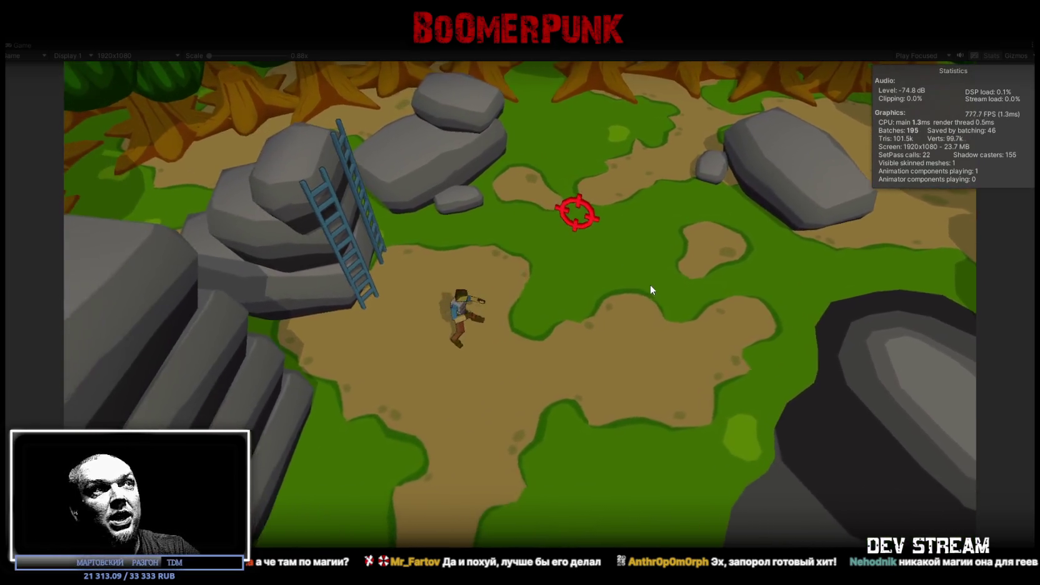
pyautogui.press('d')
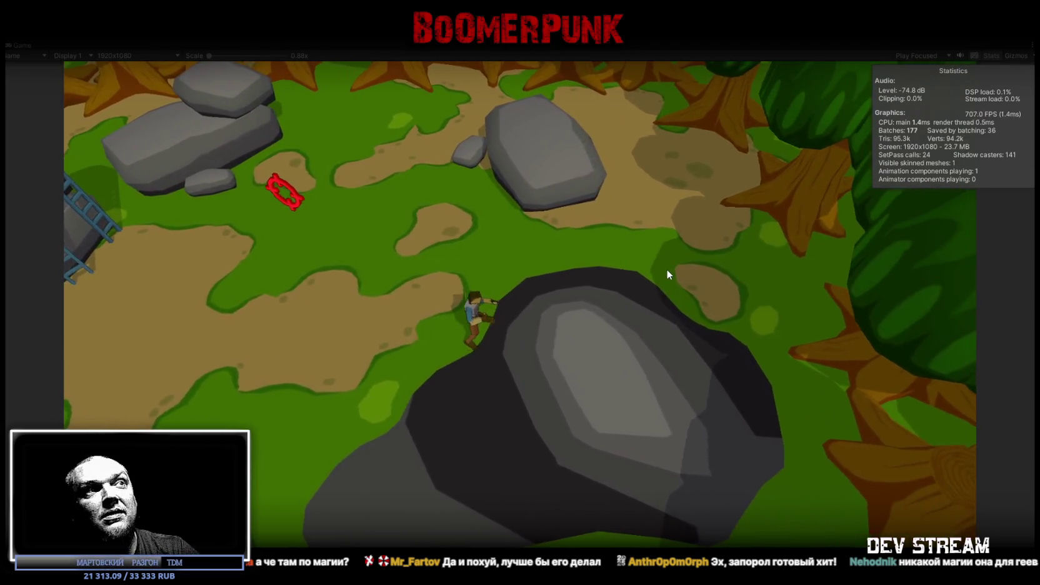
pyautogui.press('a')
pyautogui.press('a')
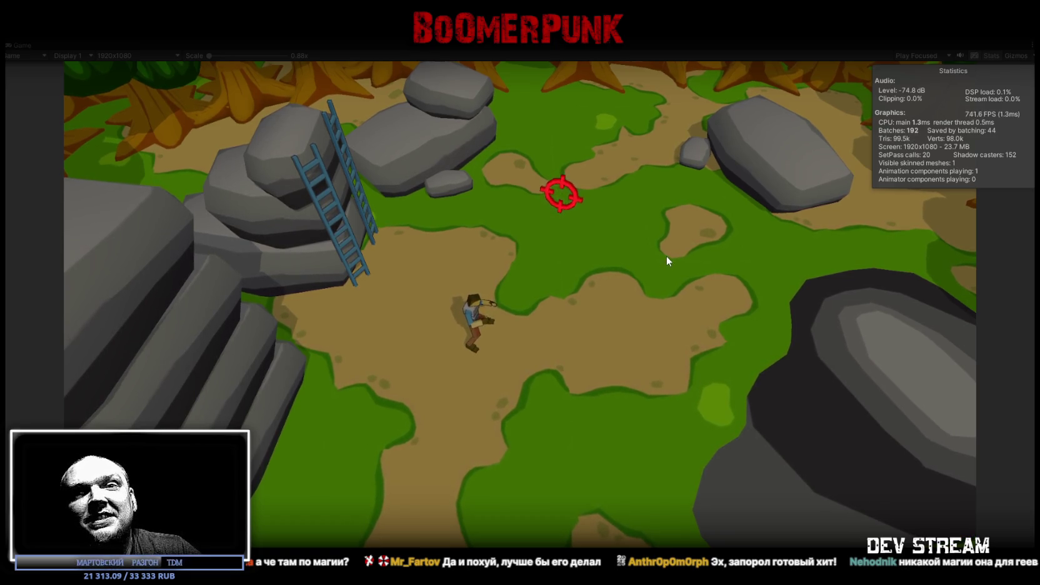
pyautogui.press('d')
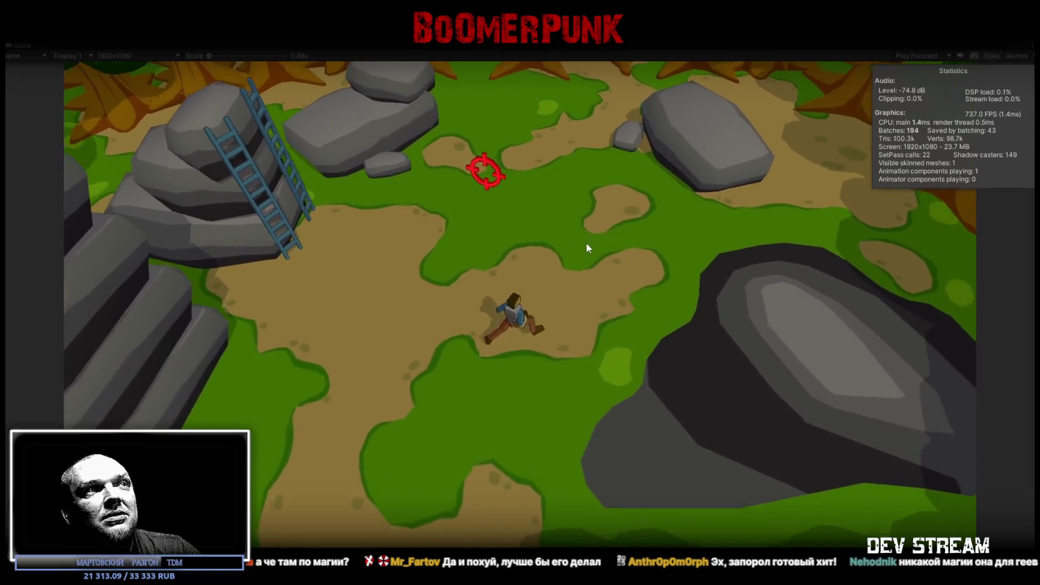
pyautogui.press('a')
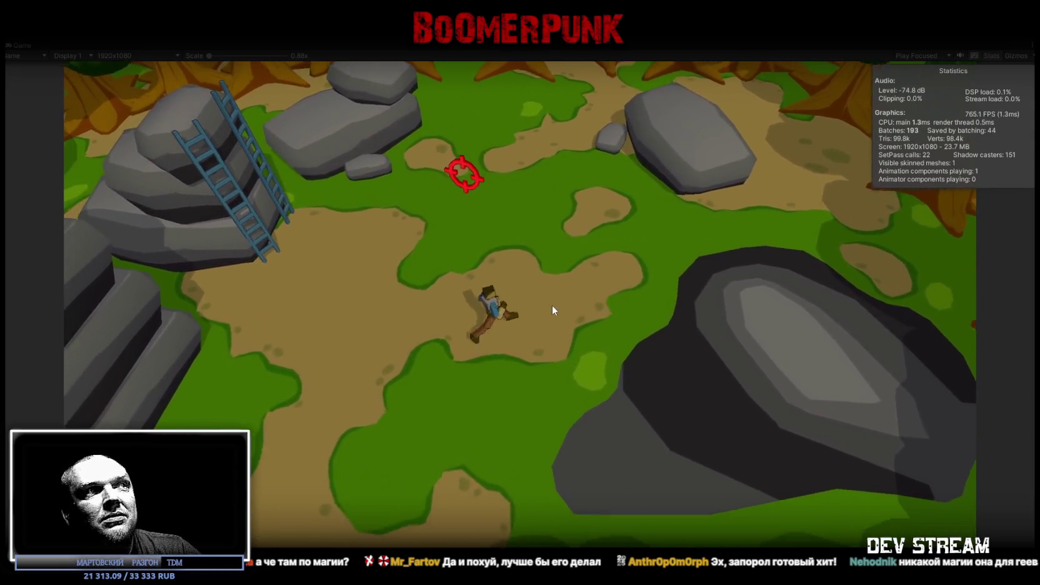
pyautogui.press('s')
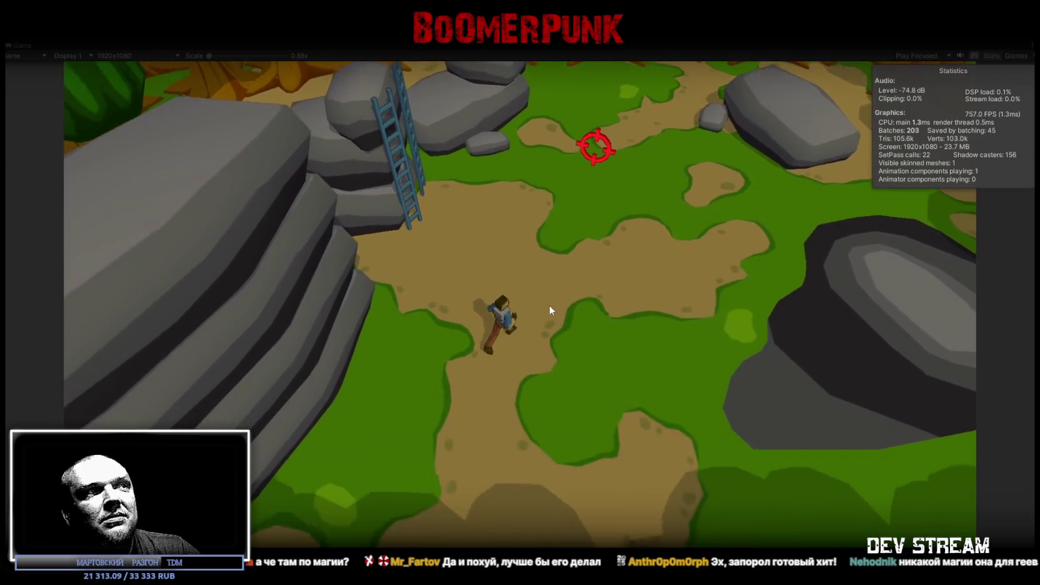
pyautogui.press('d')
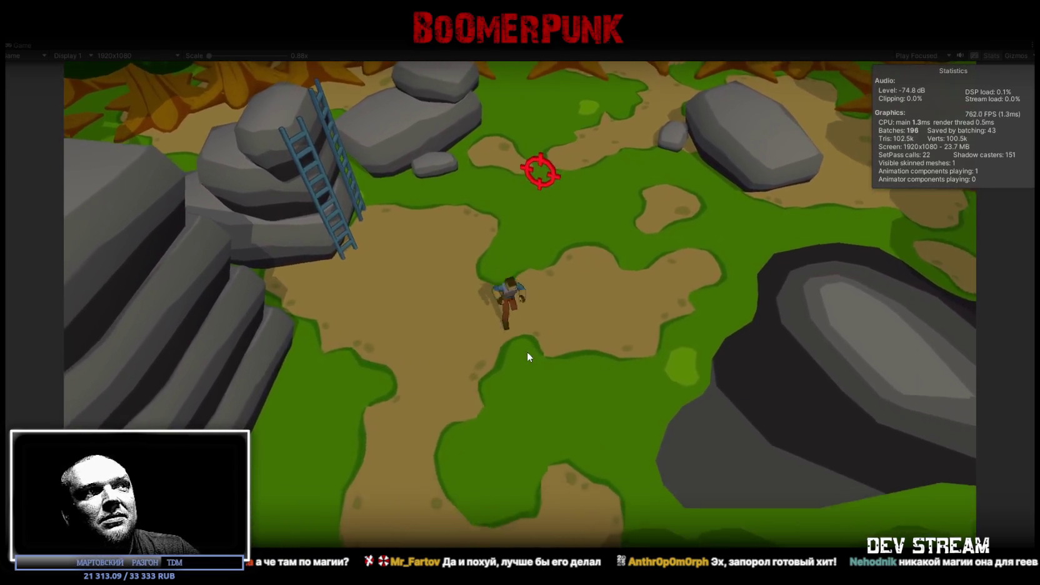
pyautogui.hotkey('ctrl', 'p')
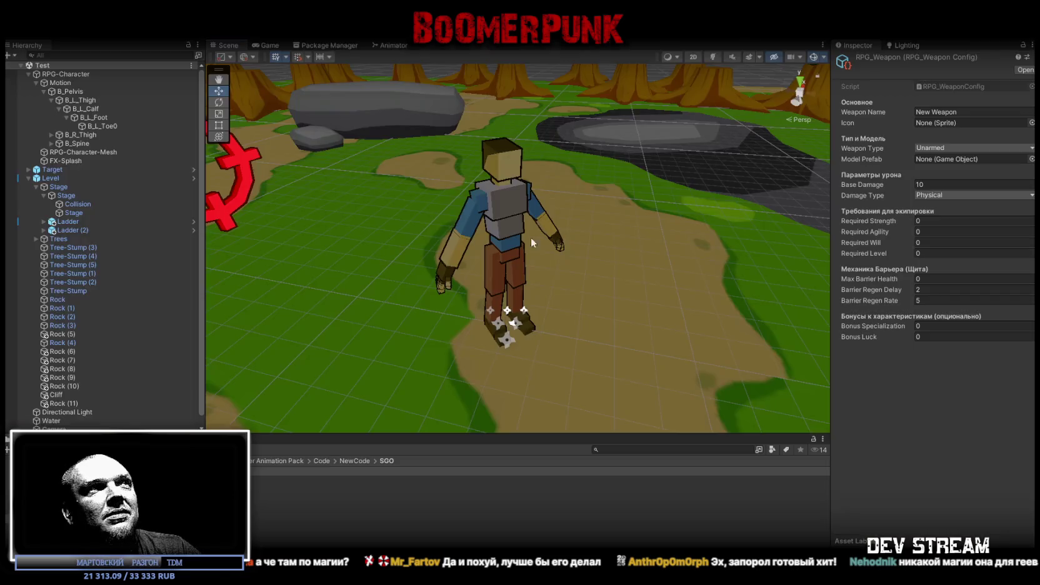
pyautogui.hotkey('ctrl', 'shift', 'c')
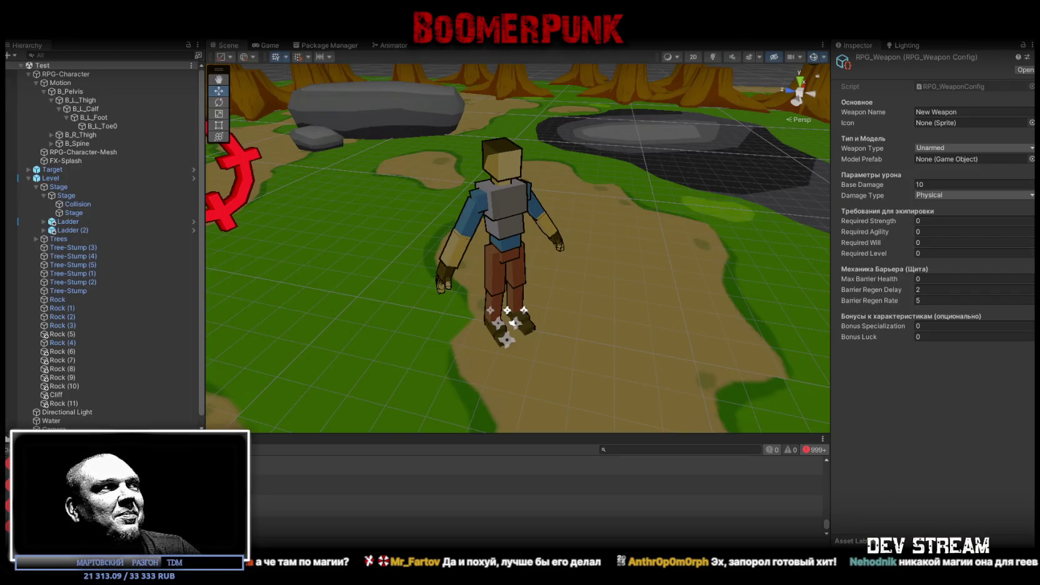
pyautogui.hotkey('ctrl', '5')
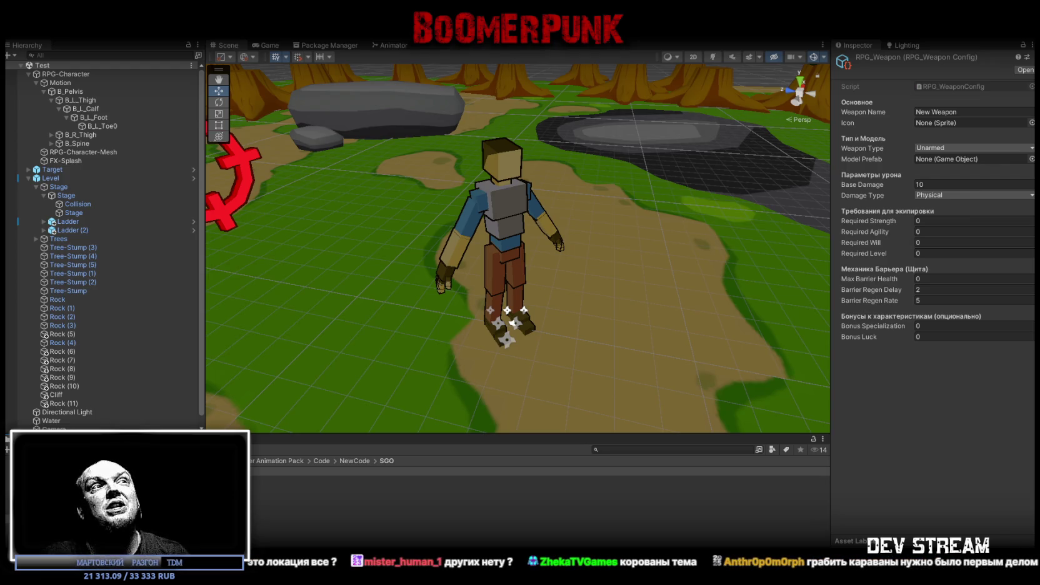
# - Orbit and fly around the level in the Scene view for a closer, top-down look
pyautogui.moveTo(410, 230); pyautogui.dragTo(518, 188)
pyautogui.moveTo(506, 273); pyautogui.dragTo(555, 216)
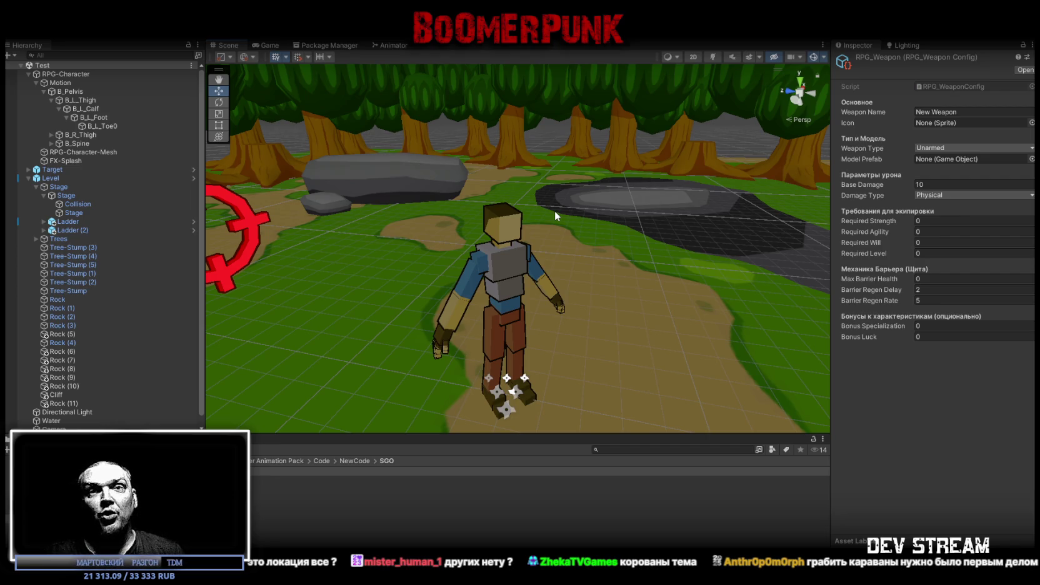
pyautogui.moveTo(646, 212)
pyautogui.mouseDown()
pyautogui.moveTo(619, 274)
pyautogui.moveTo(687, 230)
pyautogui.moveTo(750, 225)
pyautogui.moveTo(768, 197)
pyautogui.moveTo(571, 205)
pyautogui.moveTo(594, 192)
pyautogui.moveTo(477, 187)
pyautogui.moveTo(505, 182)
pyautogui.moveTo(496, 199)
pyautogui.moveTo(505, 323)
pyautogui.mouseUp()
pyautogui.moveTo(664, 279)
pyautogui.mouseDown()
pyautogui.moveTo(532, 269)
pyautogui.moveTo(592, 274)
pyautogui.moveTo(487, 237)
pyautogui.moveTo(534, 242)
pyautogui.moveTo(518, 217)
pyautogui.moveTo(586, 262)
pyautogui.mouseUp()
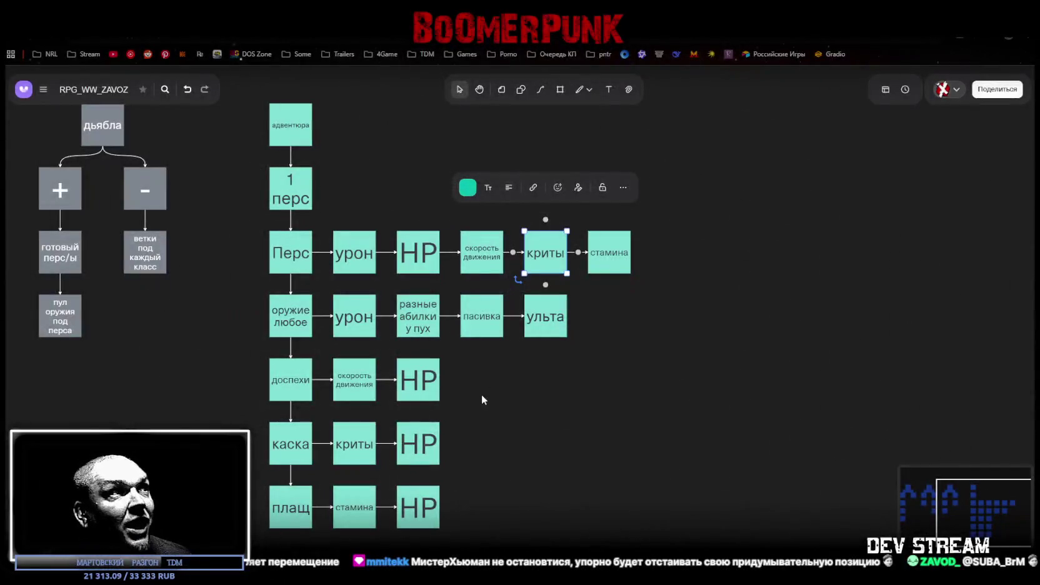
pyautogui.click(352, 389)
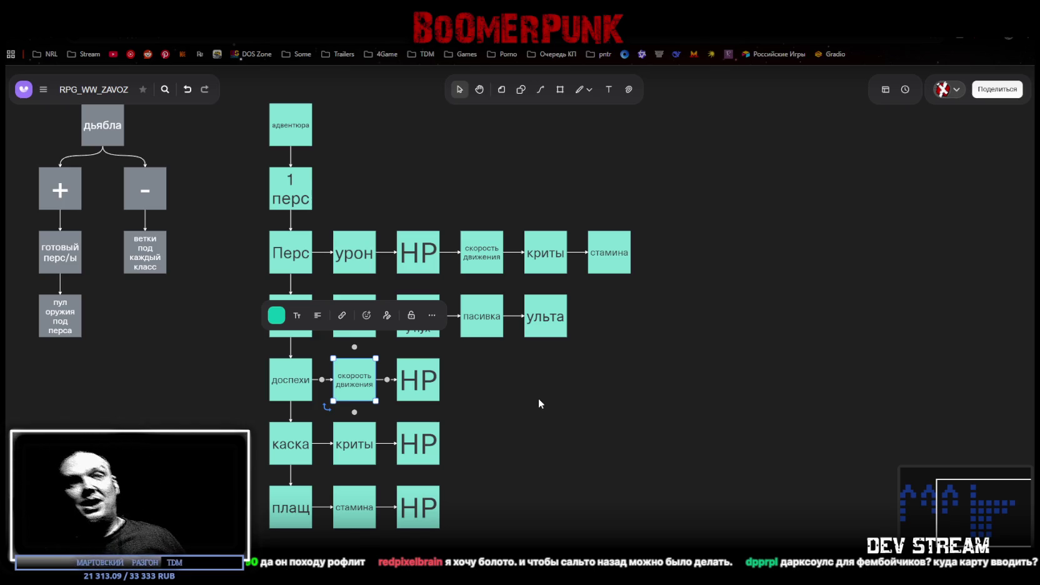
pyautogui.click(712, 356)
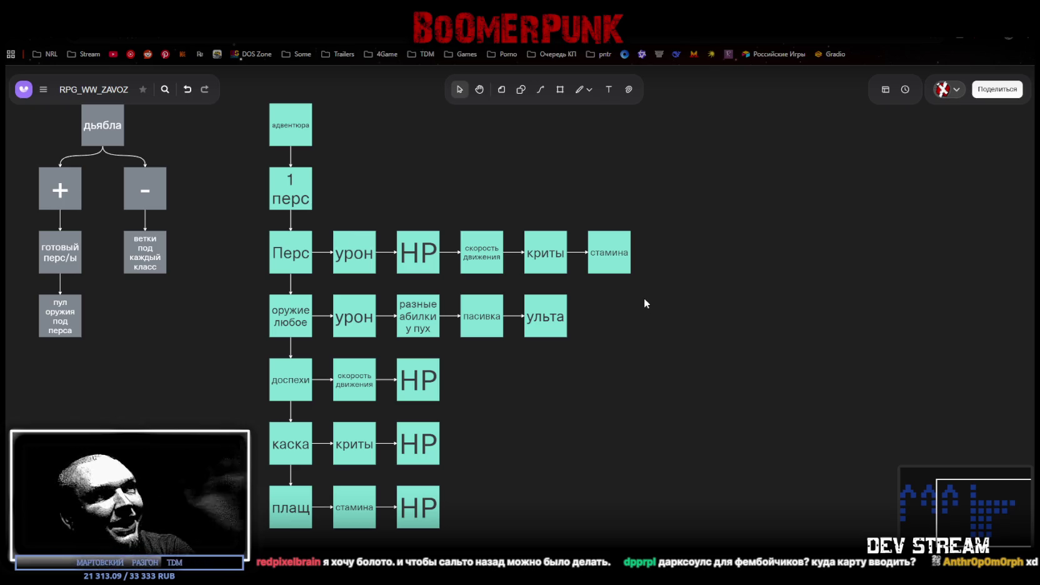
pyautogui.click(302, 188)
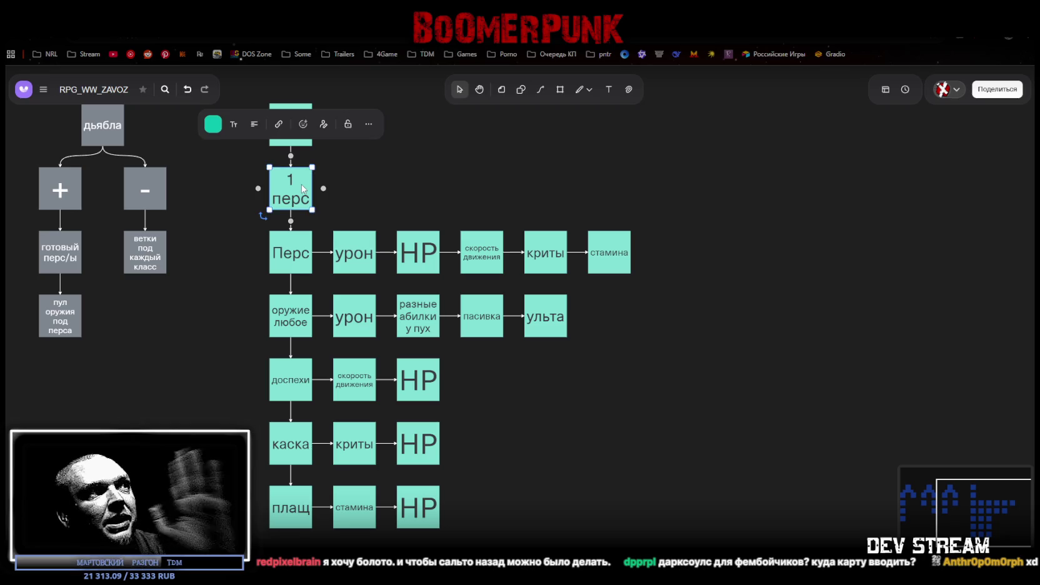
pyautogui.click(464, 203)
pyautogui.click(361, 257)
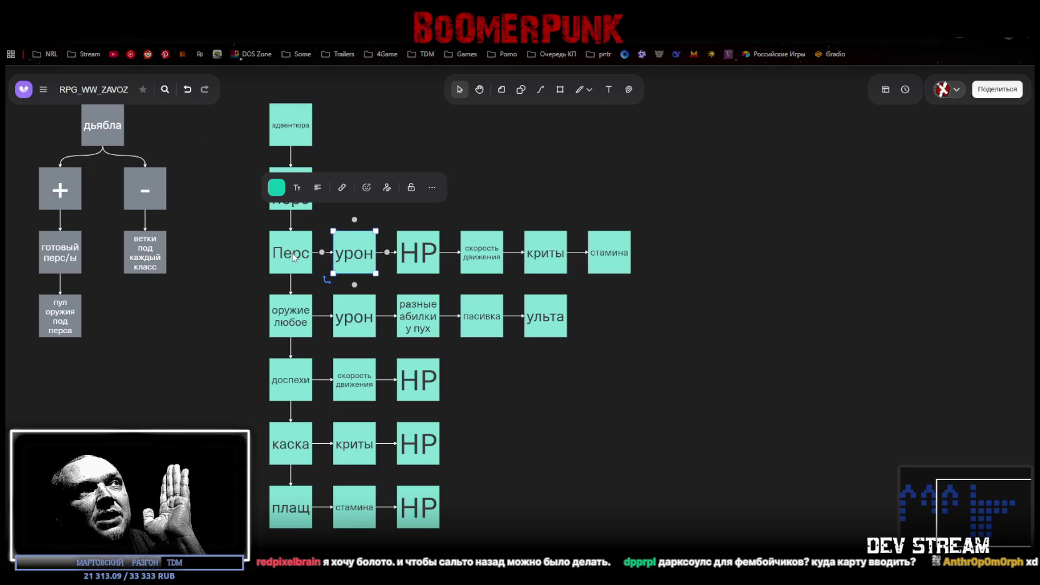
pyautogui.click(301, 255)
pyautogui.click(354, 261)
pyautogui.click(422, 256)
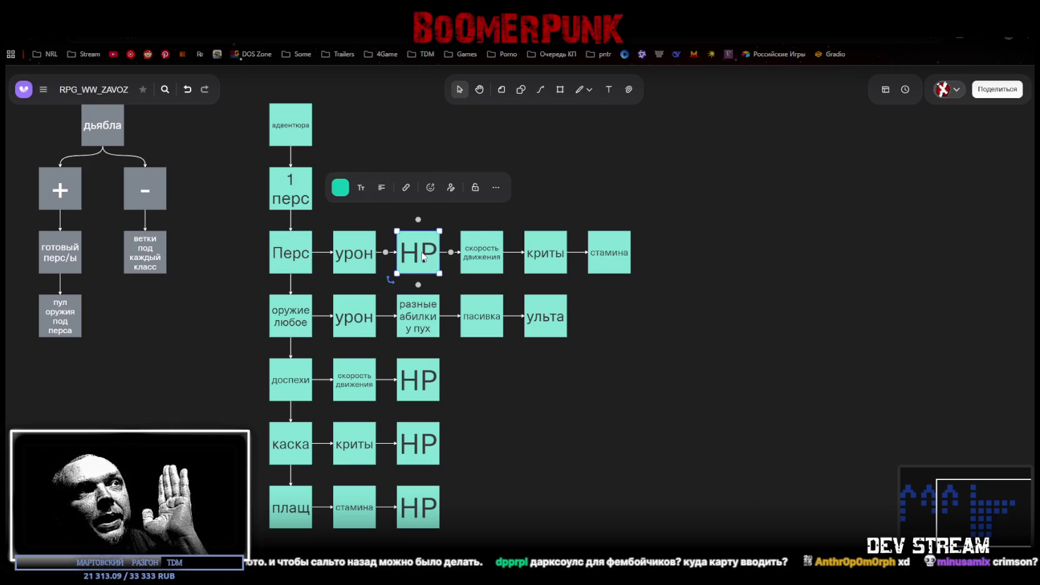
pyautogui.click(658, 243)
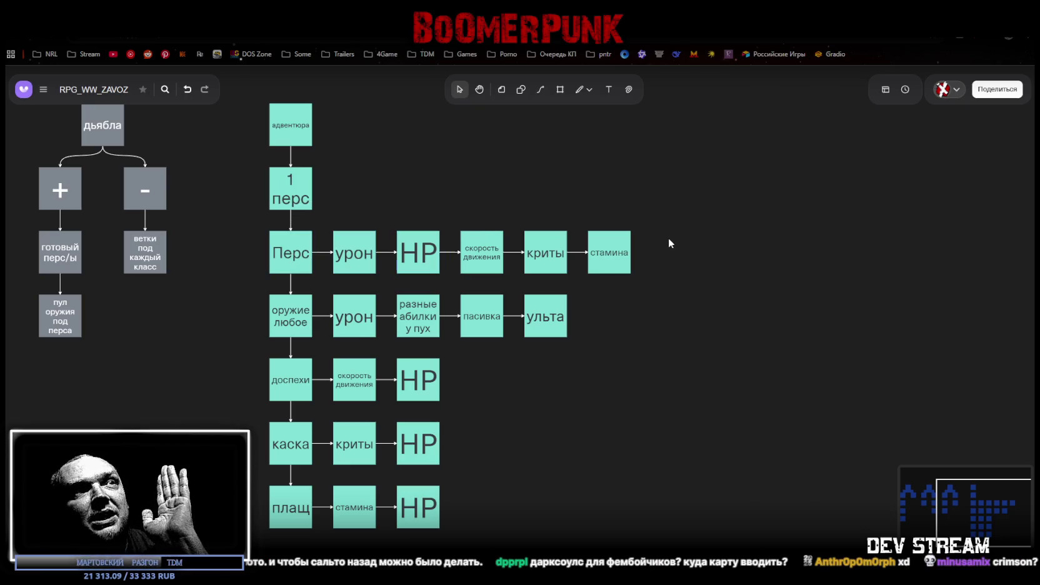
pyautogui.click(483, 263)
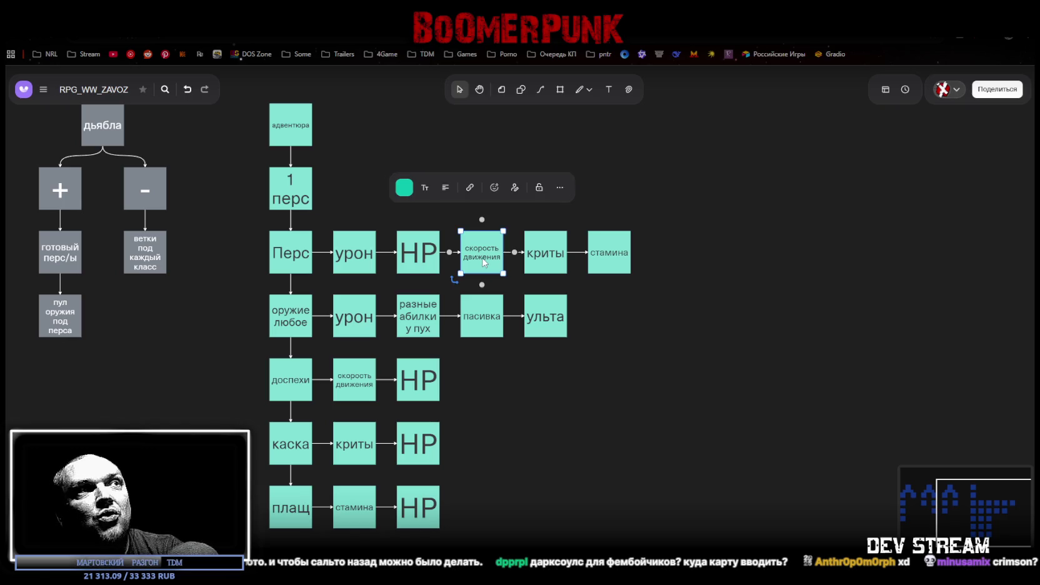
pyautogui.click(555, 261)
pyautogui.click(612, 254)
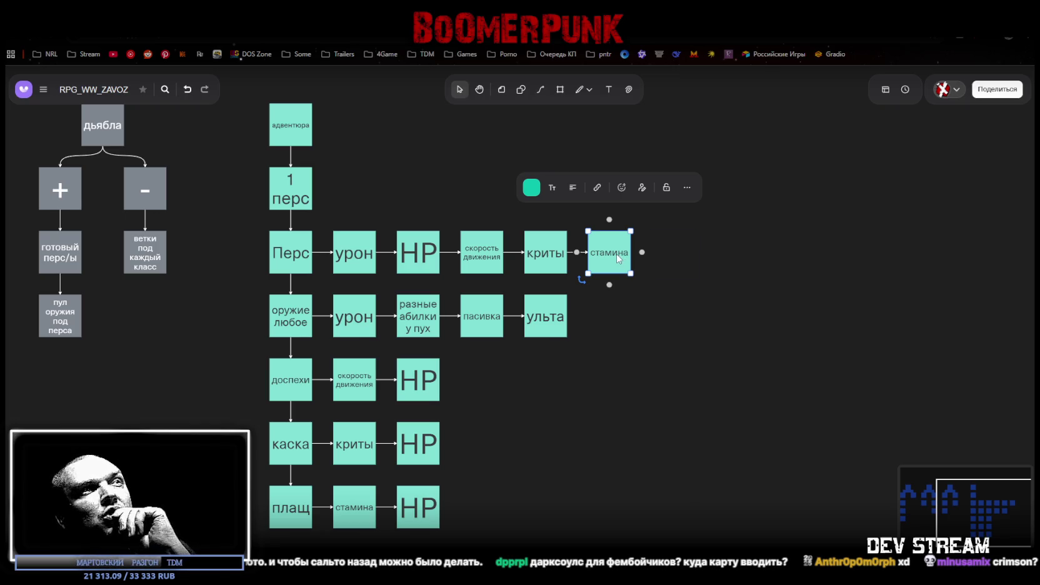
pyautogui.click(484, 231)
# - Reorder the Перс row so стамина follows HP, deleting the stray connector curves
pyautogui.keyDown('shift'); pyautogui.click(539, 262); pyautogui.keyUp('shift')
pyautogui.moveTo(538, 261); pyautogui.dragTo(666, 210)
pyautogui.moveTo(605, 257); pyautogui.dragTo(480, 258)
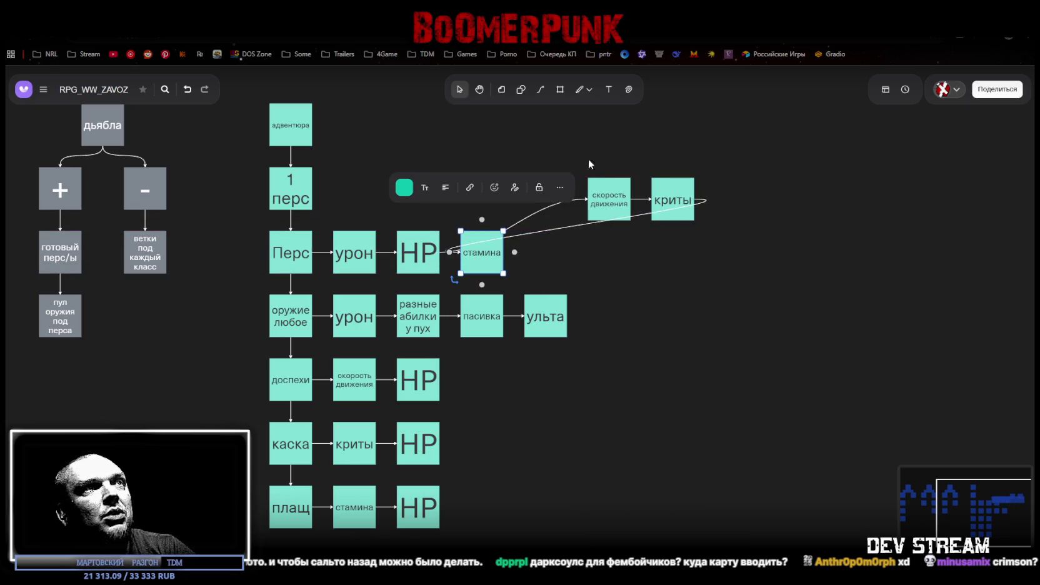
pyautogui.click(526, 203)
pyautogui.press('Delete')
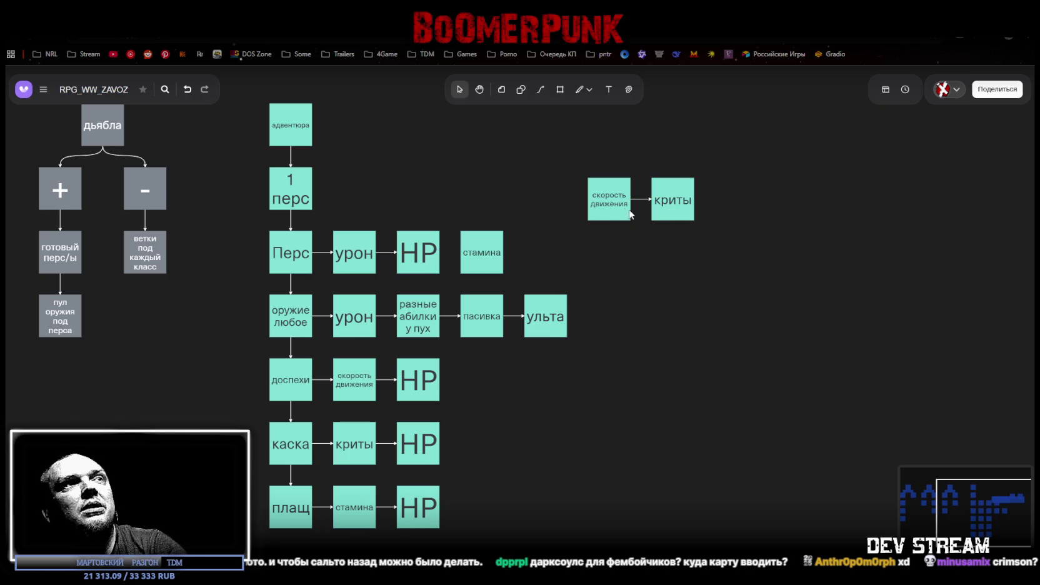
pyautogui.moveTo(608, 204); pyautogui.dragTo(545, 257)
# - Draw arrows linking HP to стамина and стамина to скорость движения
pyautogui.click(432, 256)
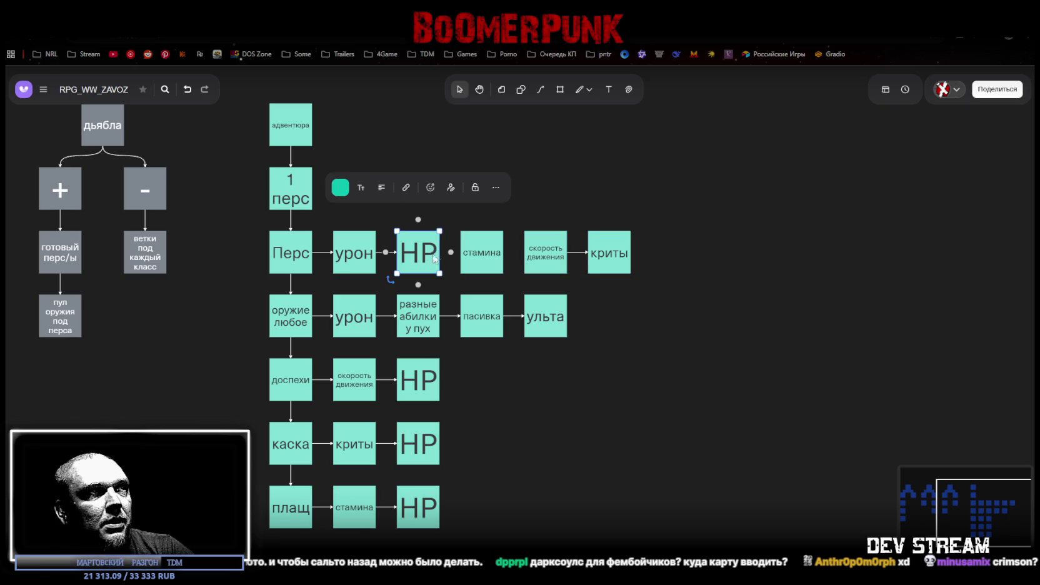
pyautogui.moveTo(452, 257); pyautogui.dragTo(528, 255)
pyautogui.click(497, 256)
pyautogui.click(728, 223)
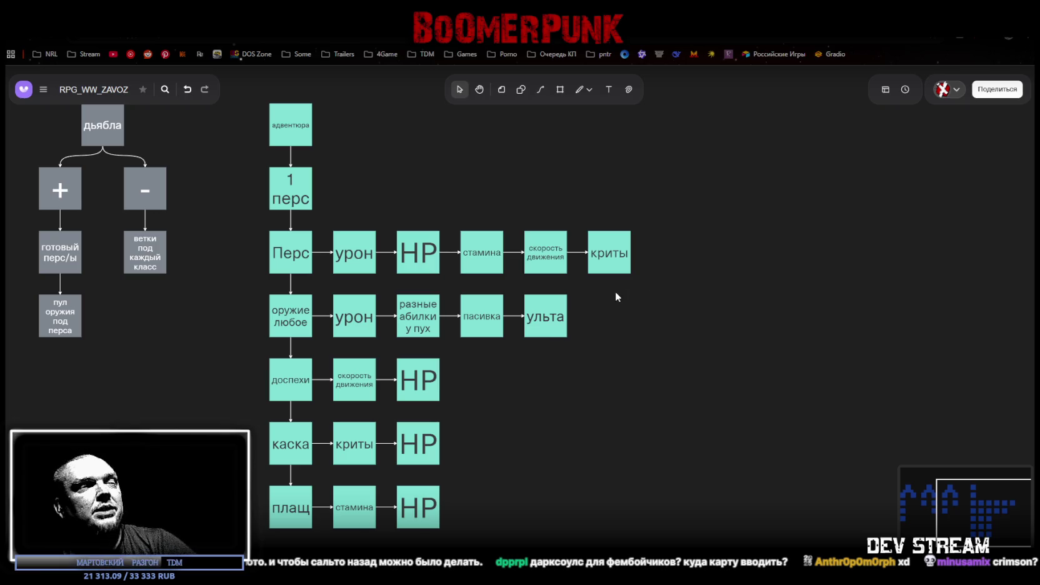
# - Review selections of скорость движения, криты and the lower криты and стамина boxes
pyautogui.moveTo(687, 180); pyautogui.dragTo(554, 236)
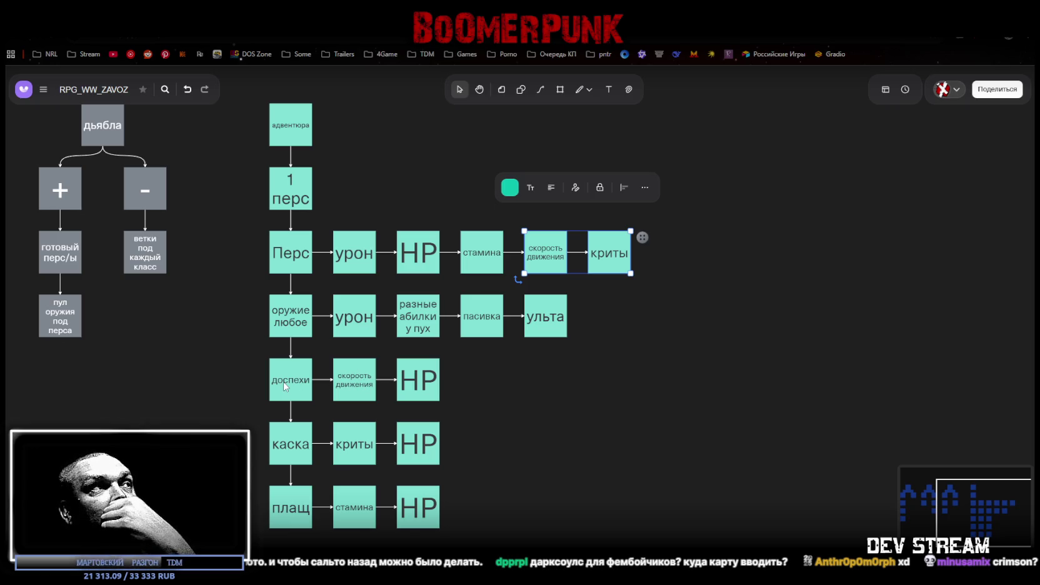
pyautogui.click(535, 398)
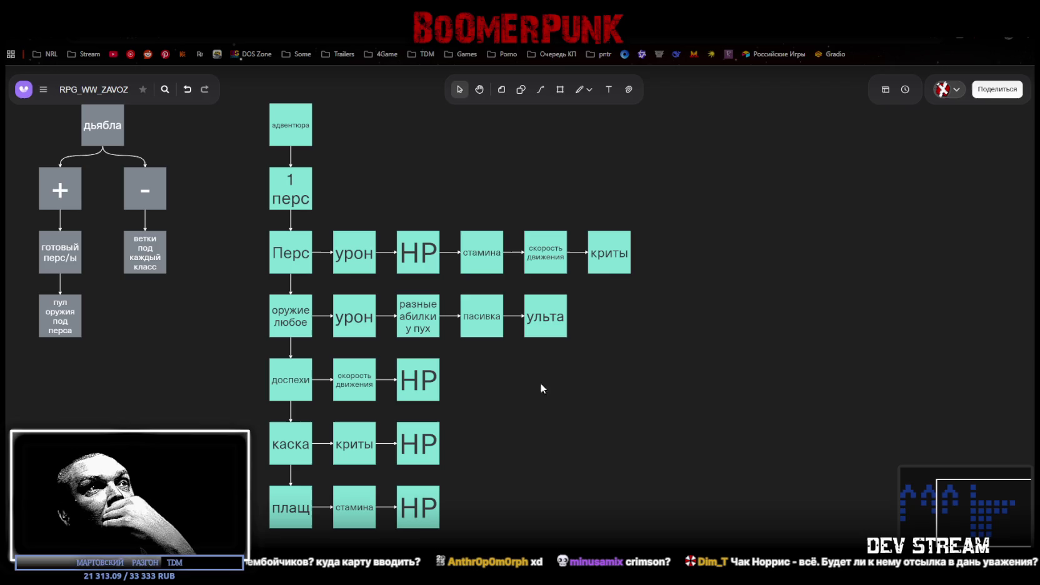
pyautogui.click(616, 257)
pyautogui.click(340, 450)
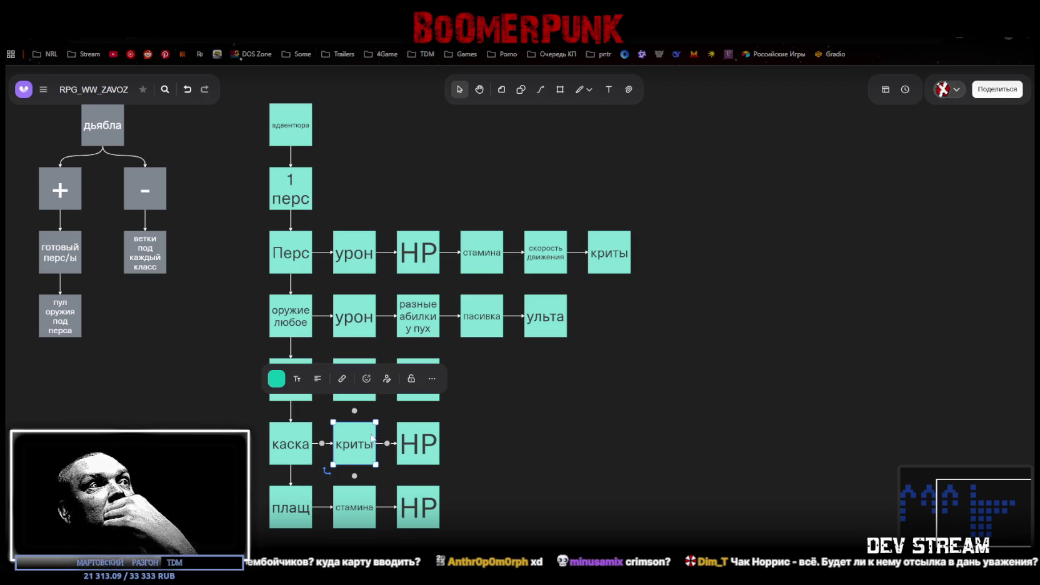
pyautogui.click(609, 447)
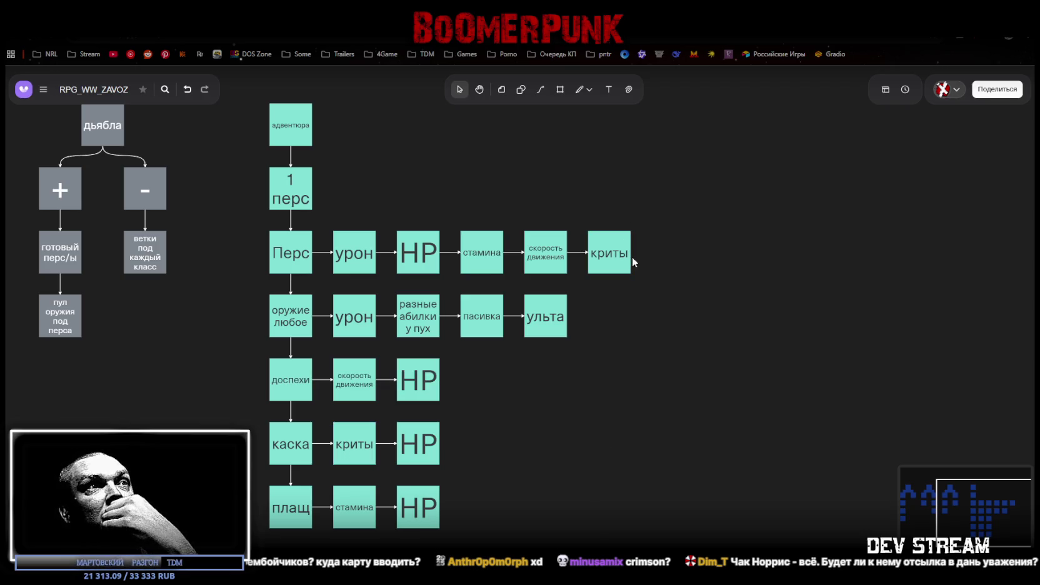
pyautogui.click(362, 445)
pyautogui.click(556, 468)
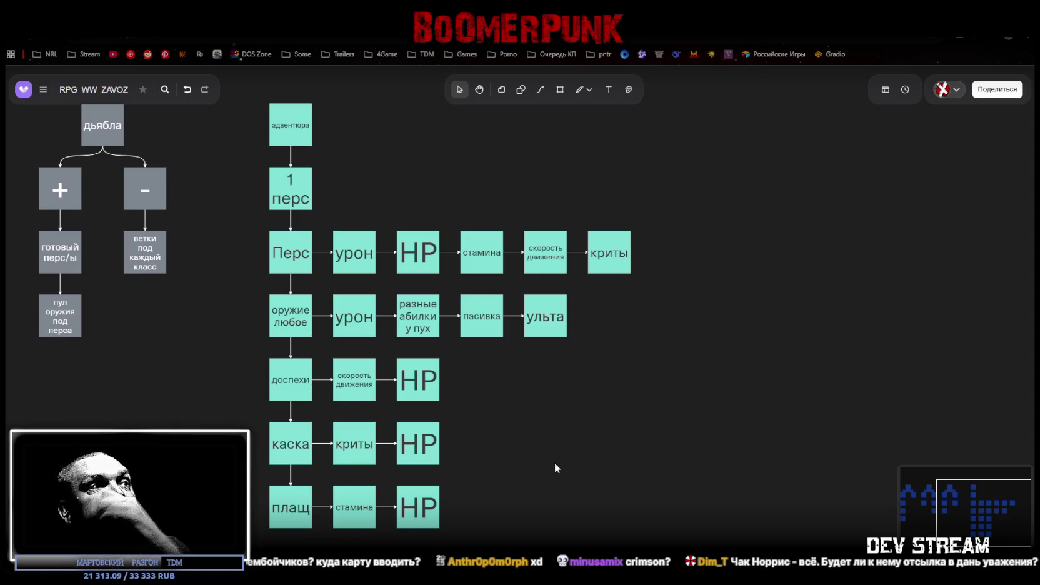
pyautogui.click(360, 513)
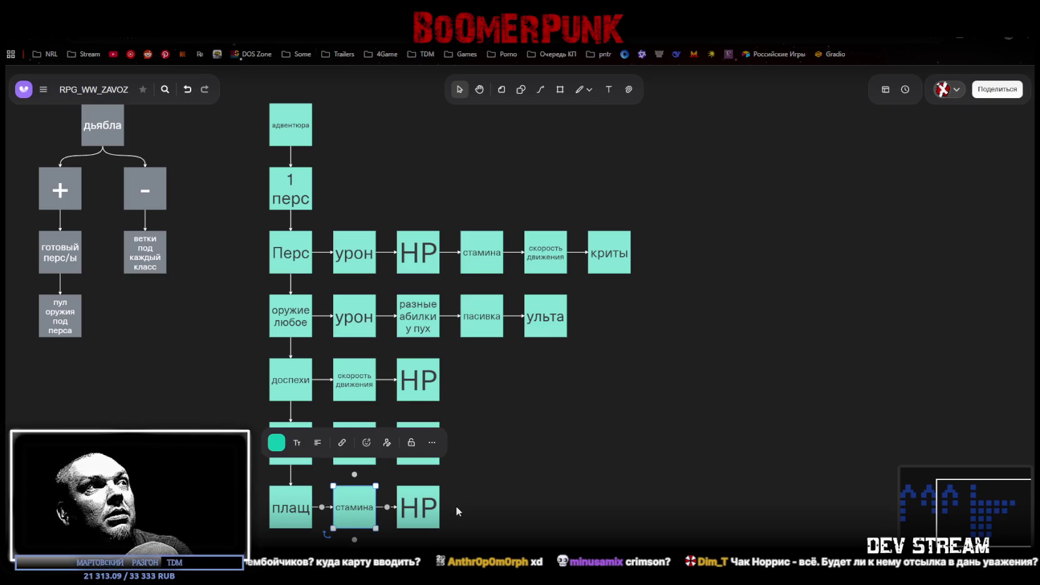
pyautogui.click(428, 510)
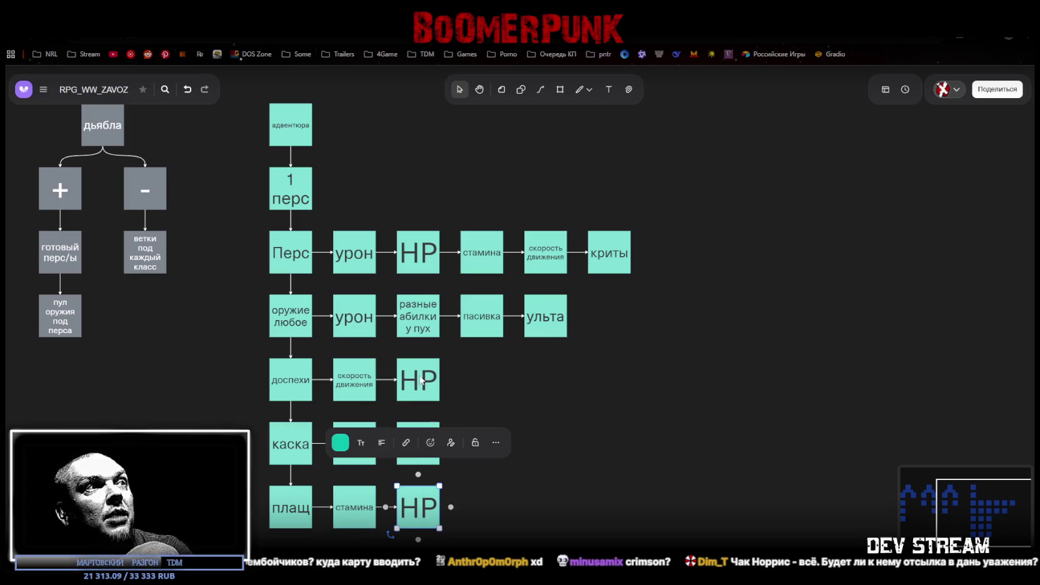
pyautogui.click(522, 494)
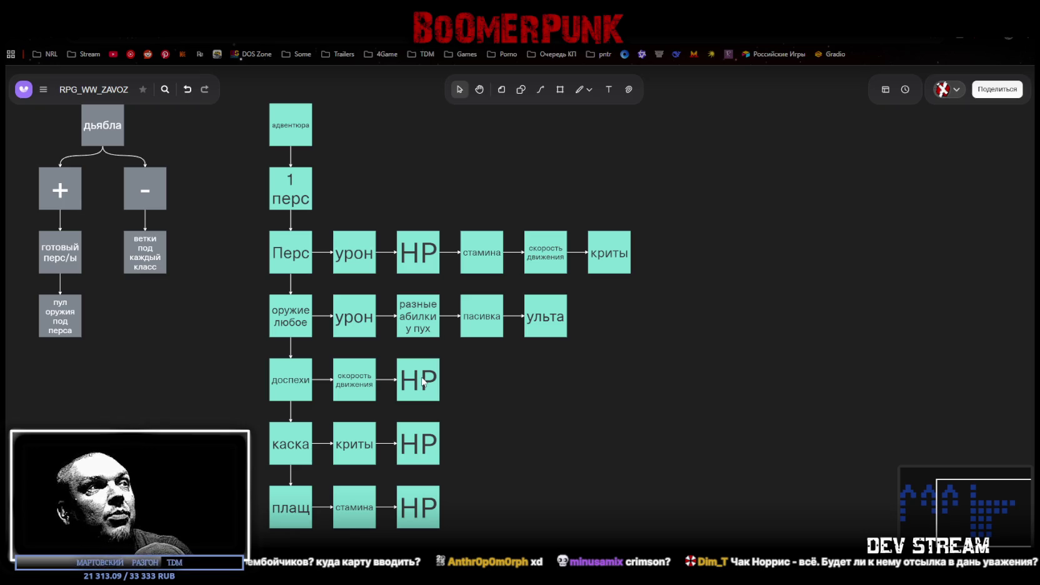
pyautogui.click(365, 452)
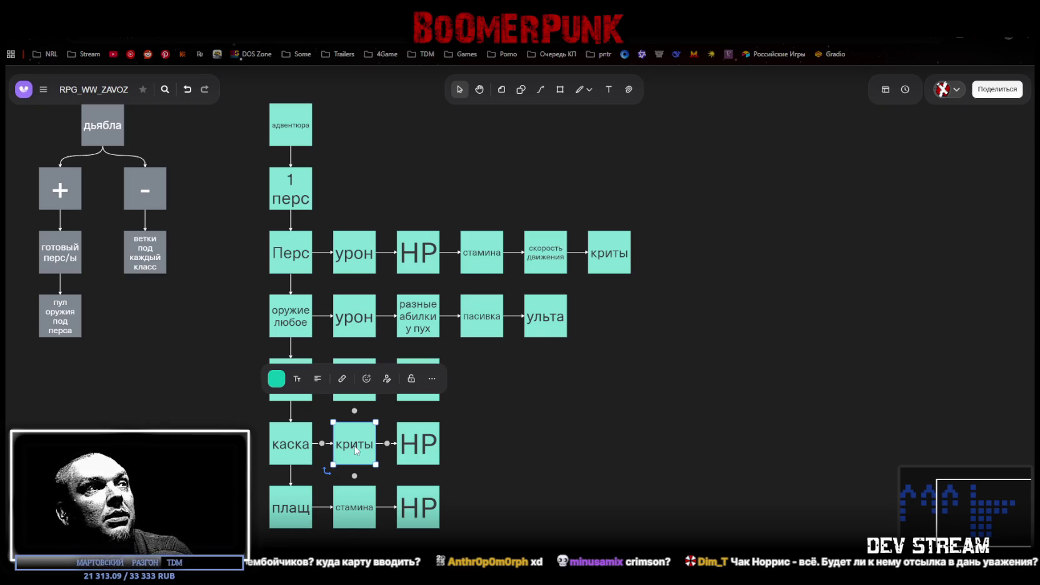
pyautogui.click(426, 449)
pyautogui.click(363, 455)
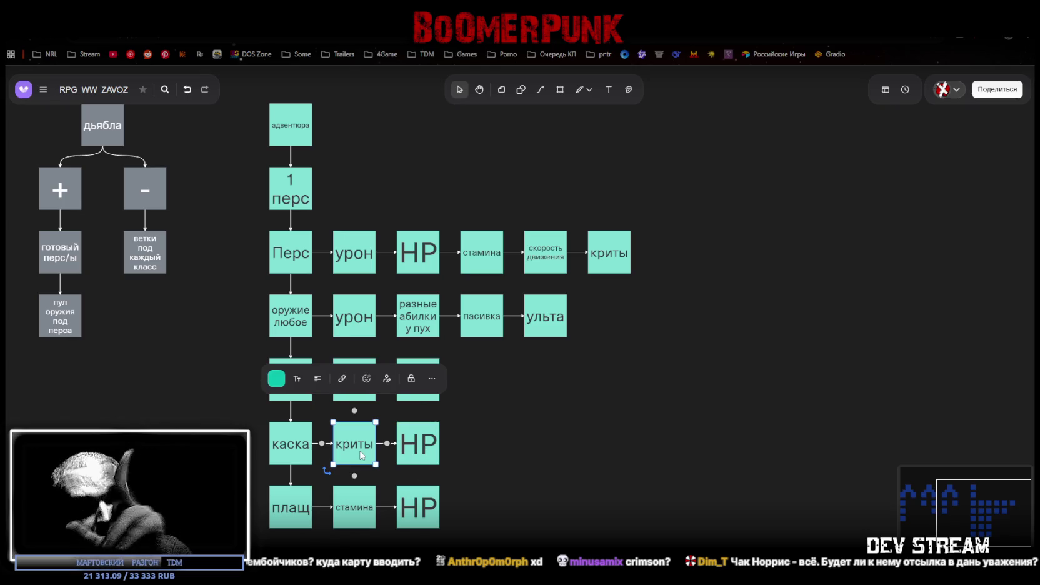
pyautogui.click(431, 448)
pyautogui.click(355, 451)
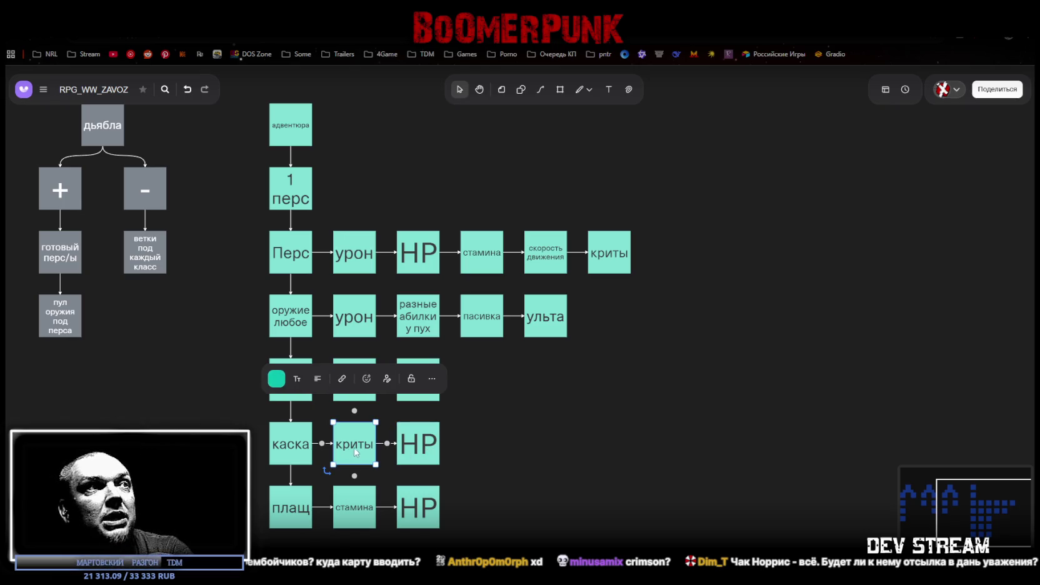
pyautogui.click(423, 450)
pyautogui.click(573, 473)
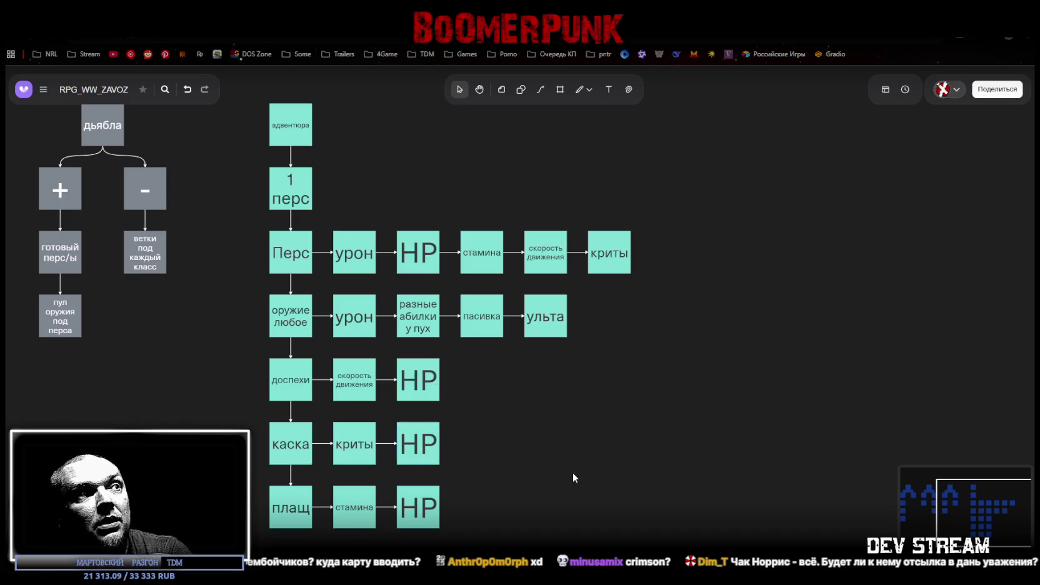
pyautogui.click(359, 515)
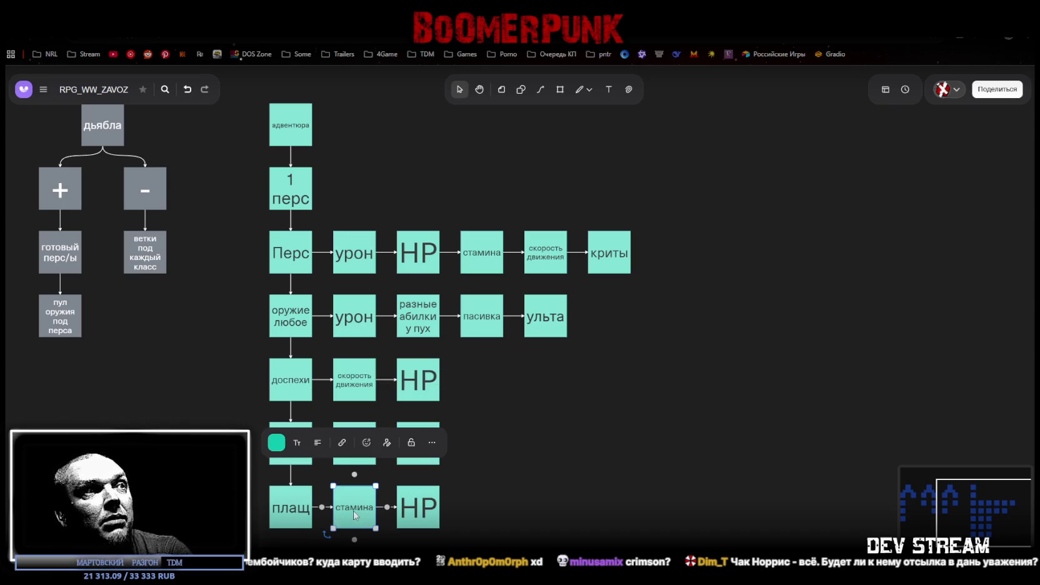
pyautogui.click(435, 516)
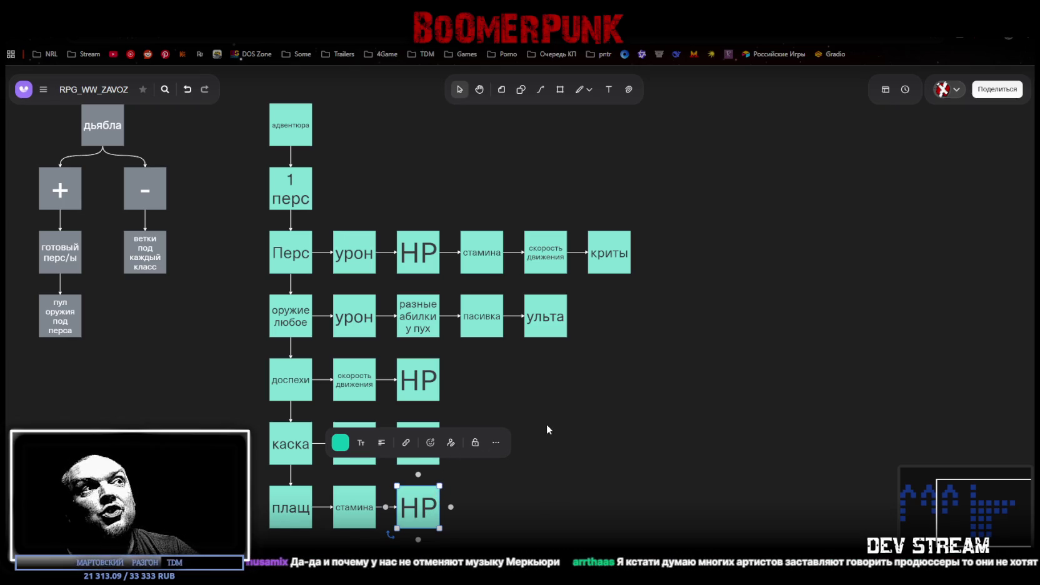
pyautogui.click(589, 445)
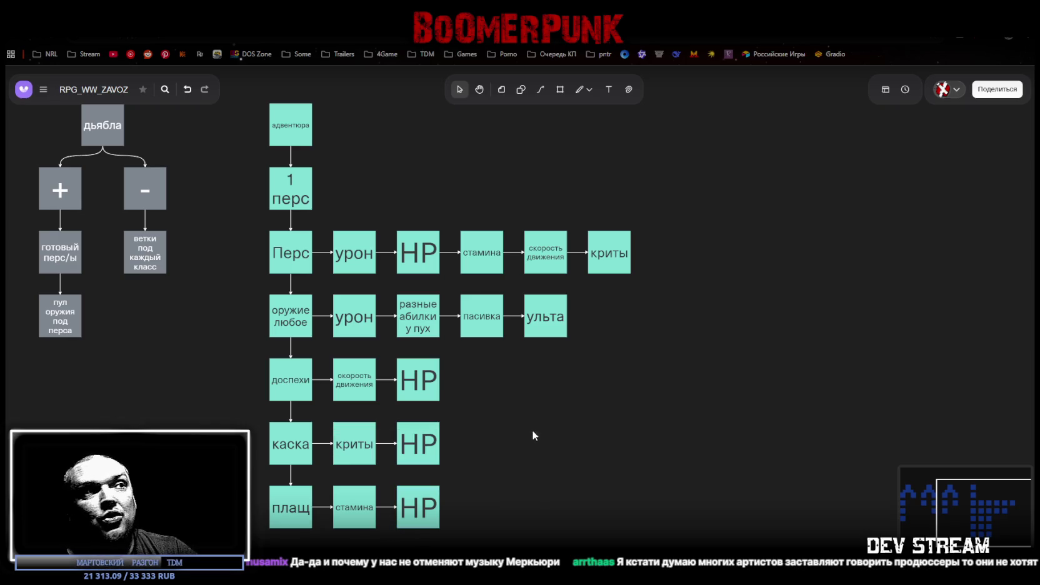
pyautogui.moveTo(453, 364); pyautogui.dragTo(440, 362)
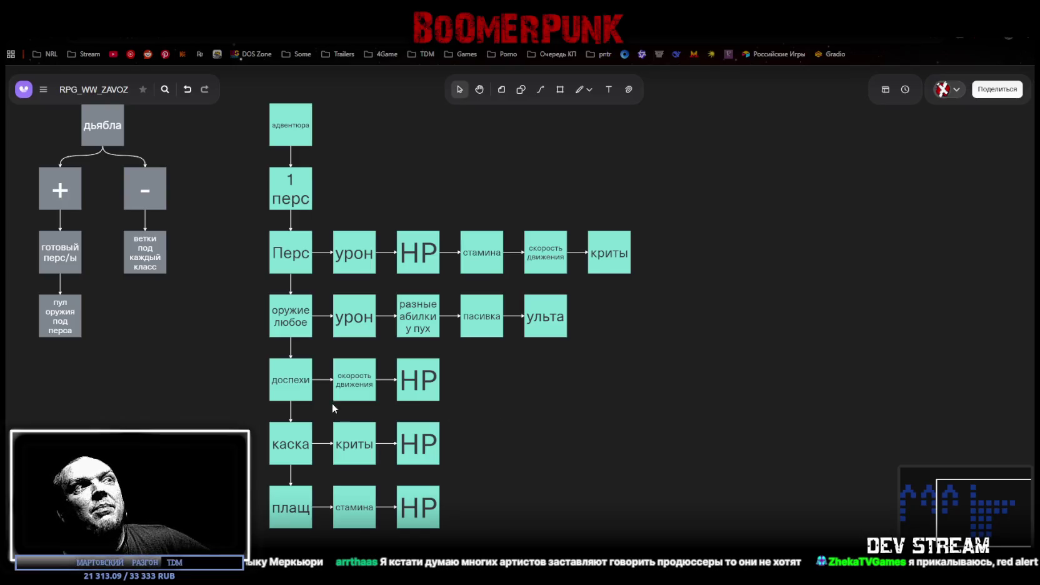
pyautogui.moveTo(322, 390); pyautogui.dragTo(481, 428)
pyautogui.click(482, 428)
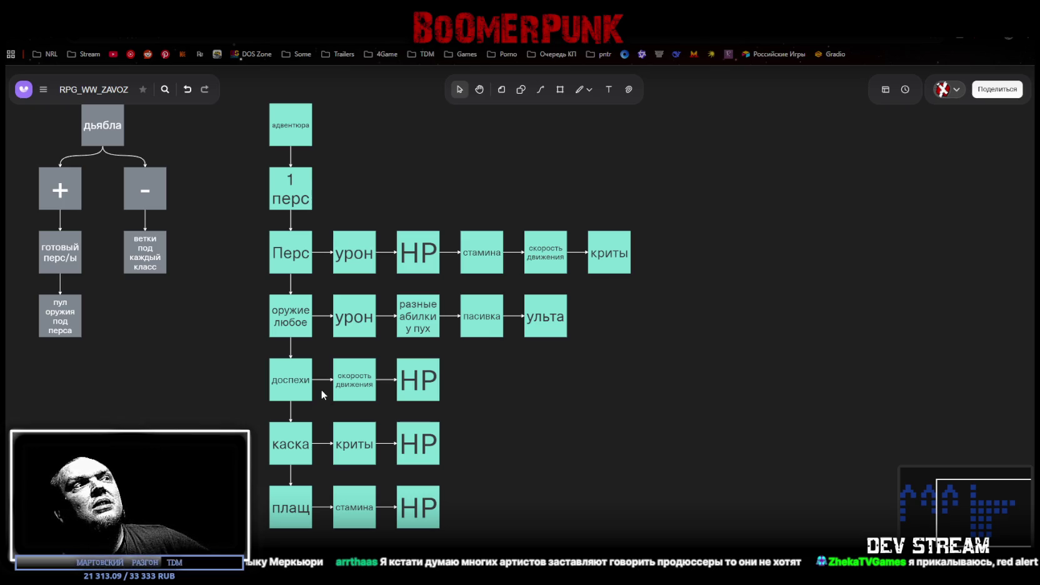
pyautogui.moveTo(321, 389); pyautogui.dragTo(494, 426)
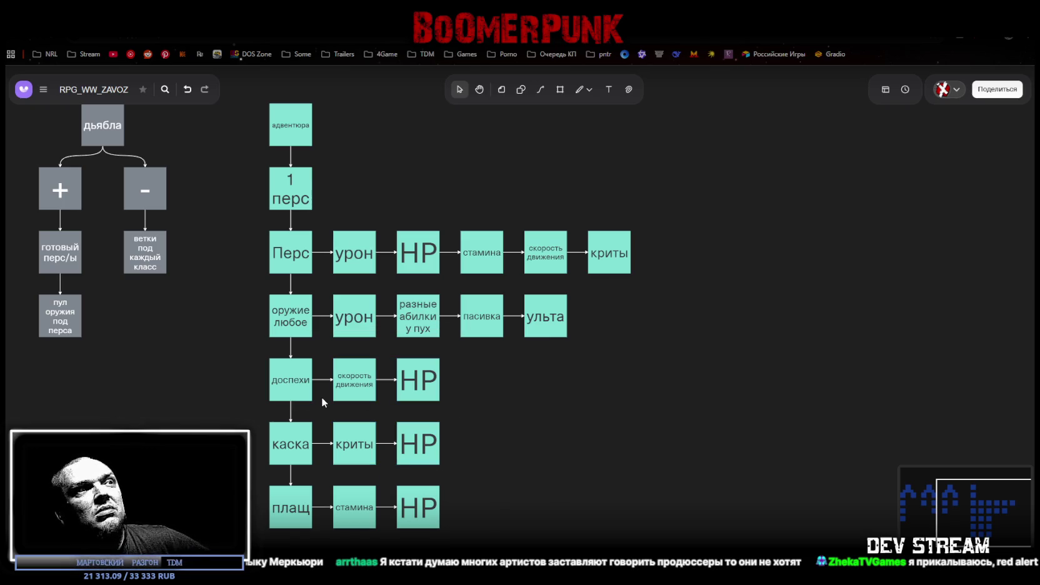
pyautogui.moveTo(325, 393); pyautogui.dragTo(475, 426)
pyautogui.click(477, 423)
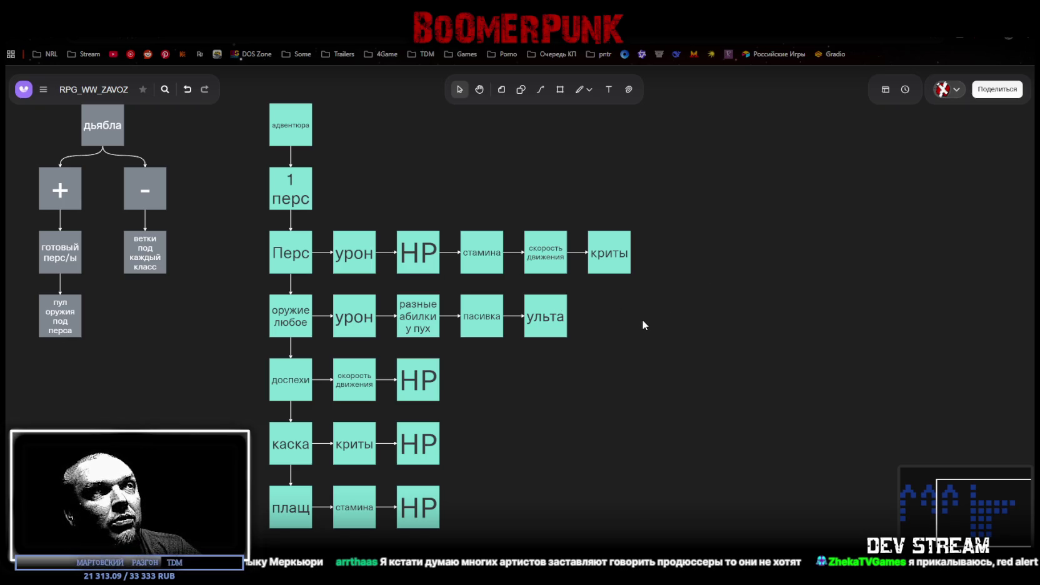
pyautogui.moveTo(642, 324); pyautogui.dragTo(267, 270)
pyautogui.click(768, 280)
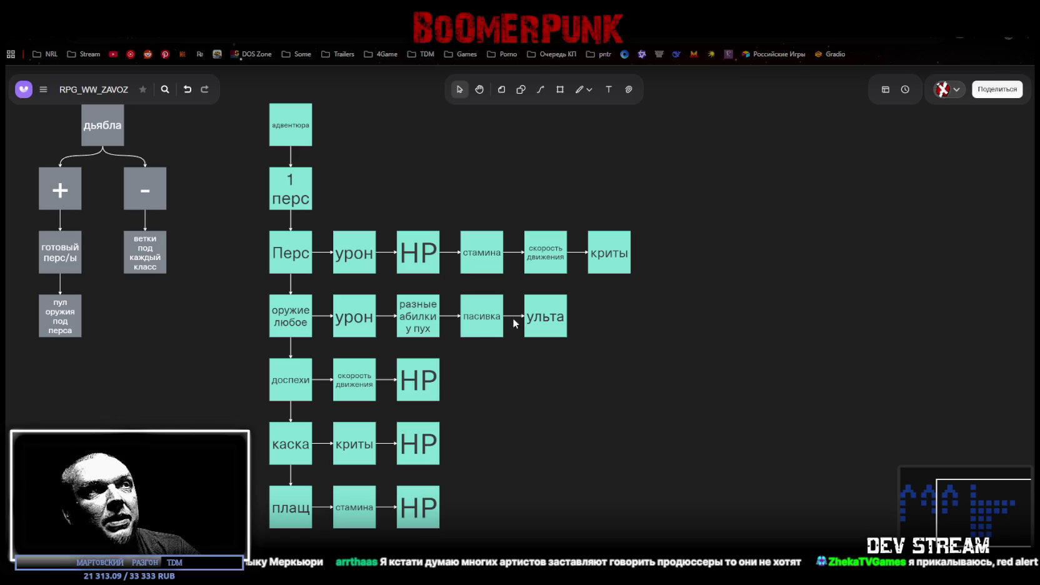
# - Step through the Перс row boxes and add a new connected box right of криты
pyautogui.click(480, 323)
pyautogui.click(660, 311)
pyautogui.click(616, 253)
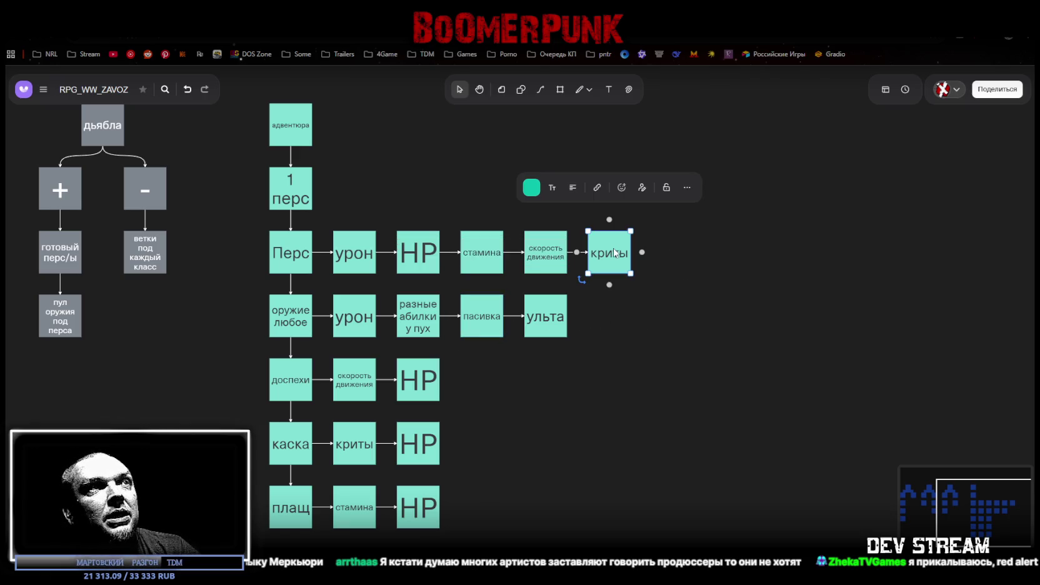
pyautogui.click(685, 260)
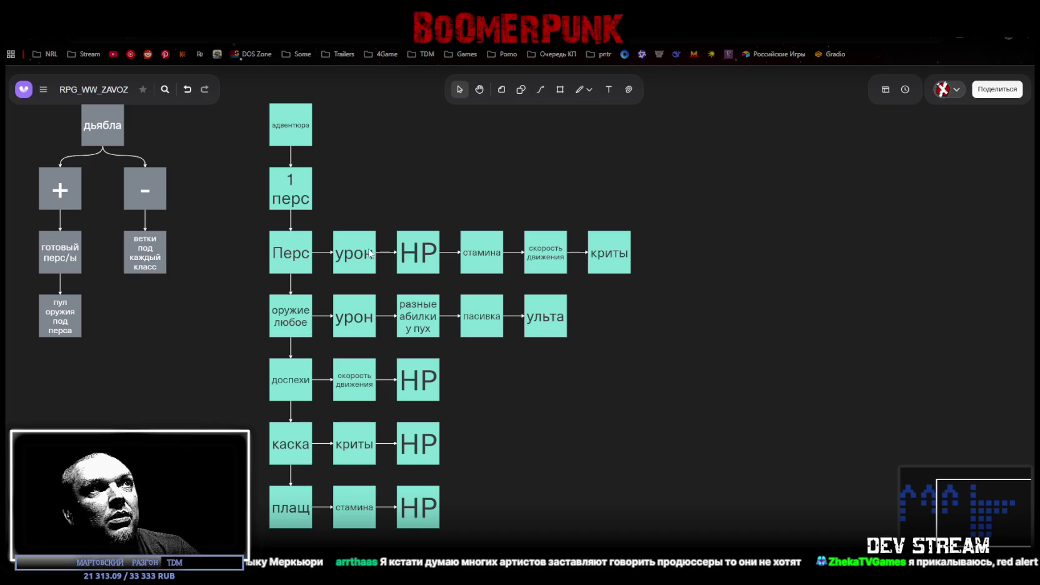
pyautogui.click(415, 259)
pyautogui.click(485, 253)
pyautogui.click(541, 253)
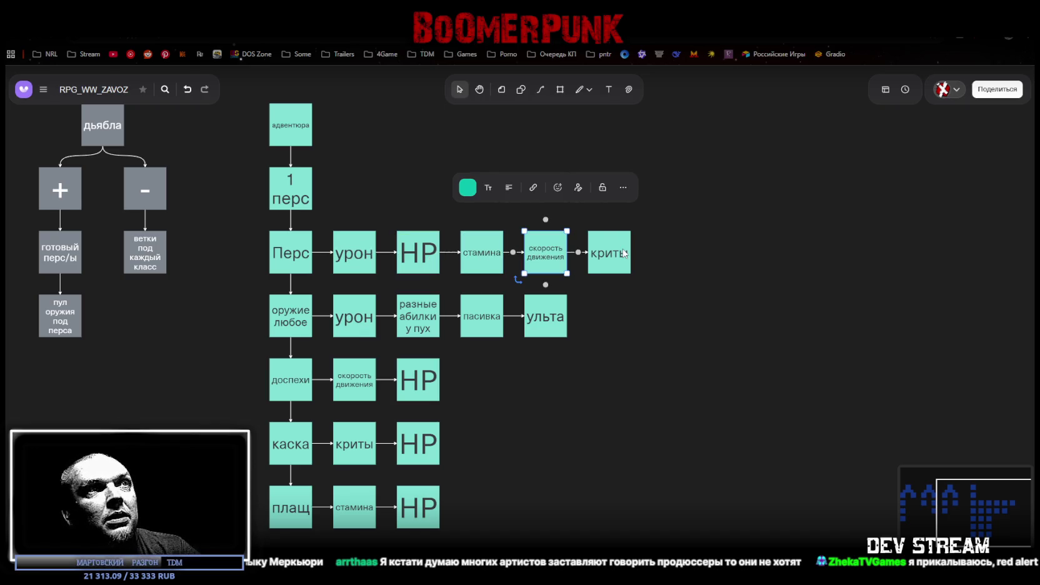
pyautogui.click(624, 254)
pyautogui.click(641, 254)
# - Give the new box a pink fill colour
pyautogui.doubleClick(678, 257)
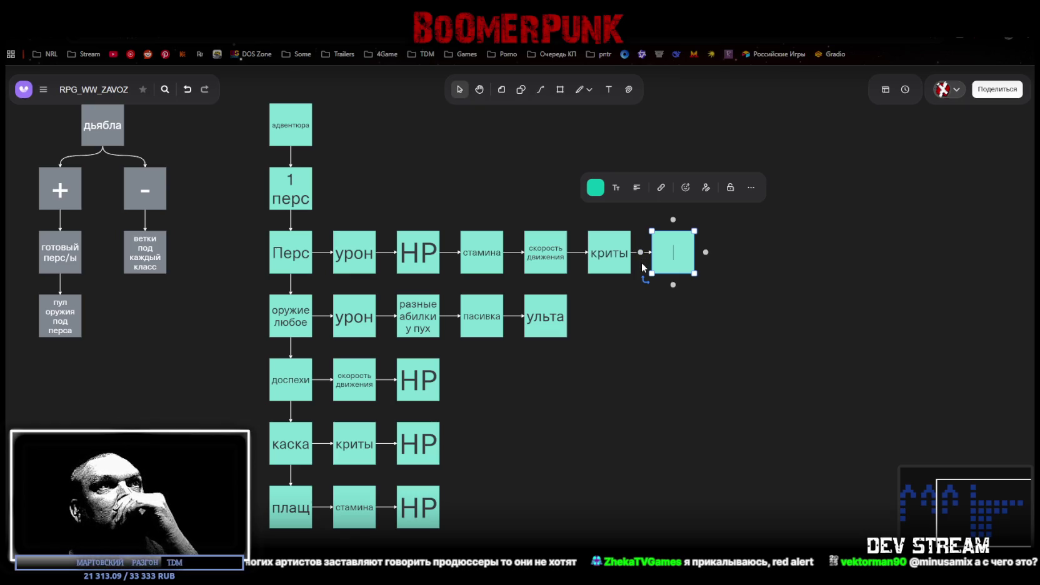
pyautogui.click(641, 262)
pyautogui.click(642, 251)
pyautogui.click(678, 254)
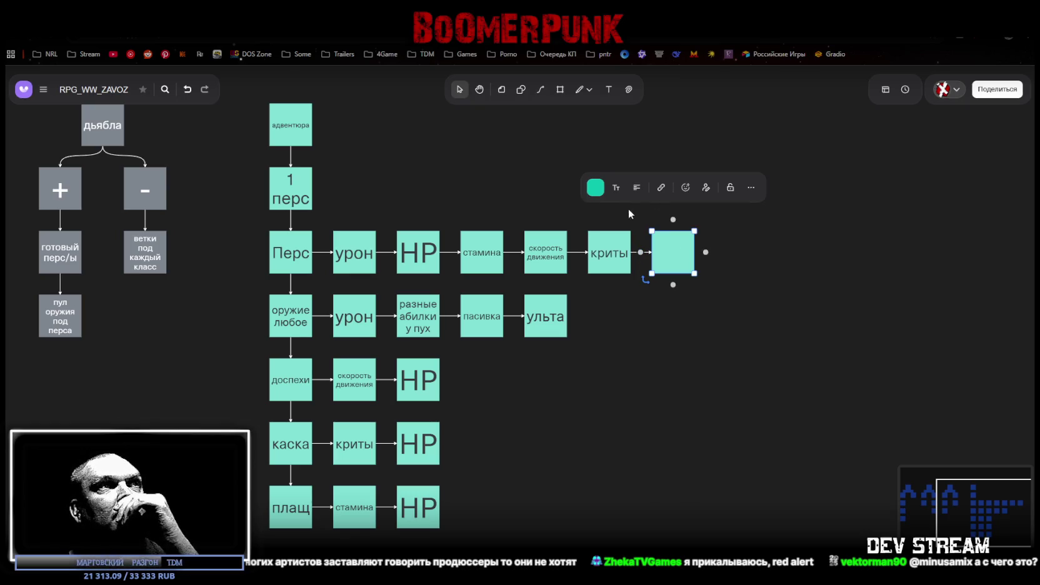
pyautogui.click(595, 187)
pyautogui.click(573, 337)
pyautogui.click(772, 266)
# - Type 'получение урона' into the pink box and pan the board to make room
pyautogui.doubleClick(681, 258)
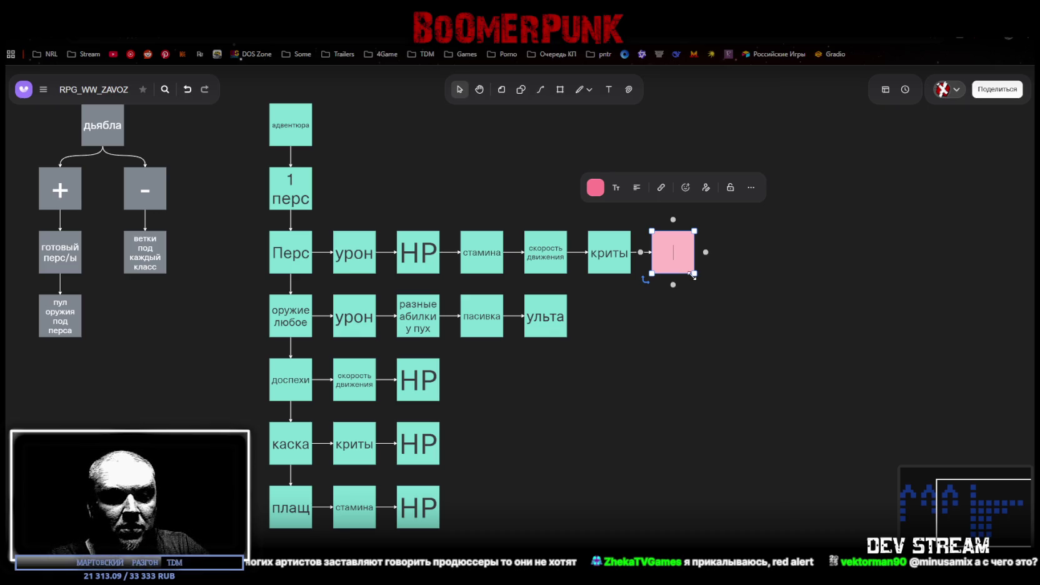
pyautogui.write('пол')
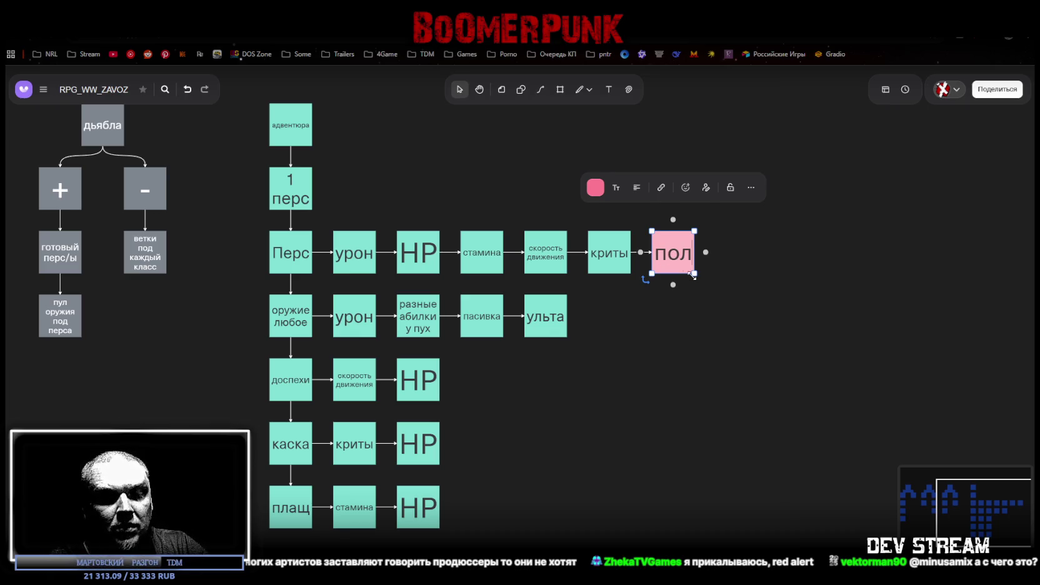
pyautogui.press('BackSpace')
pyautogui.press('BackSpace')
pyautogui.press('BackSpace')
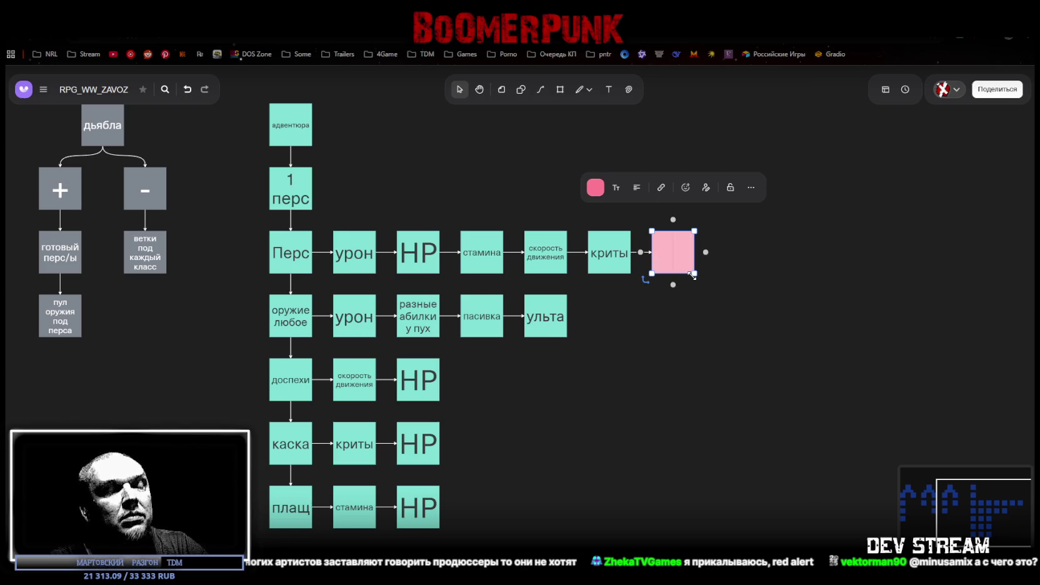
pyautogui.write('получен')
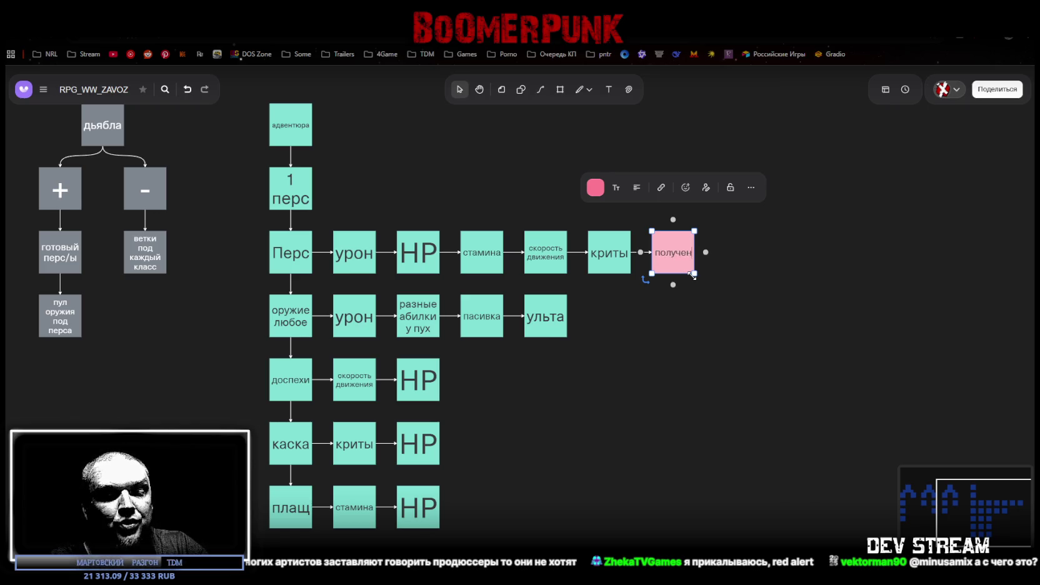
pyautogui.write('ие урона')
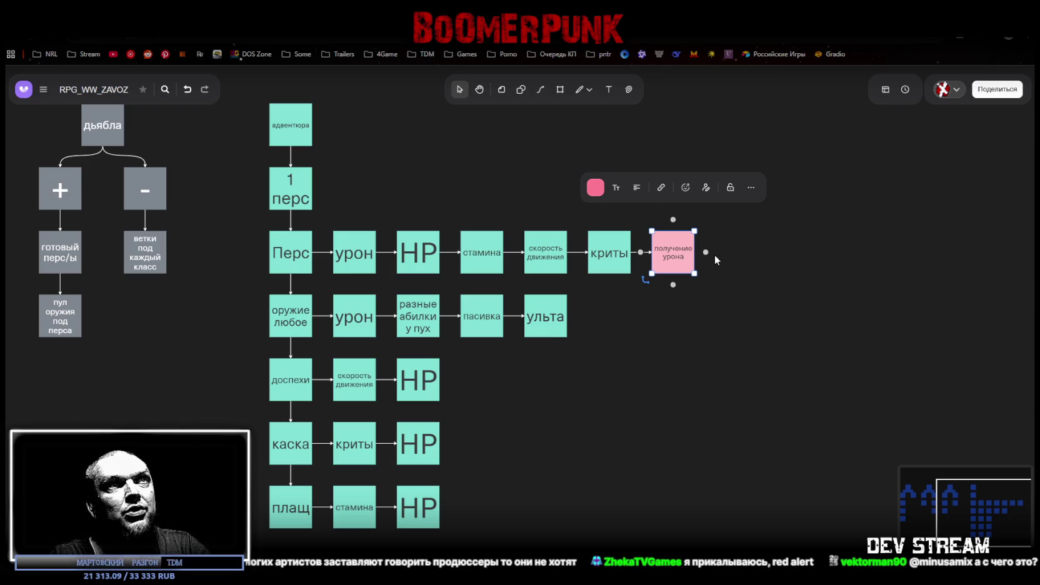
pyautogui.click(778, 230)
pyautogui.moveTo(778, 230); pyautogui.dragTo(696, 263)
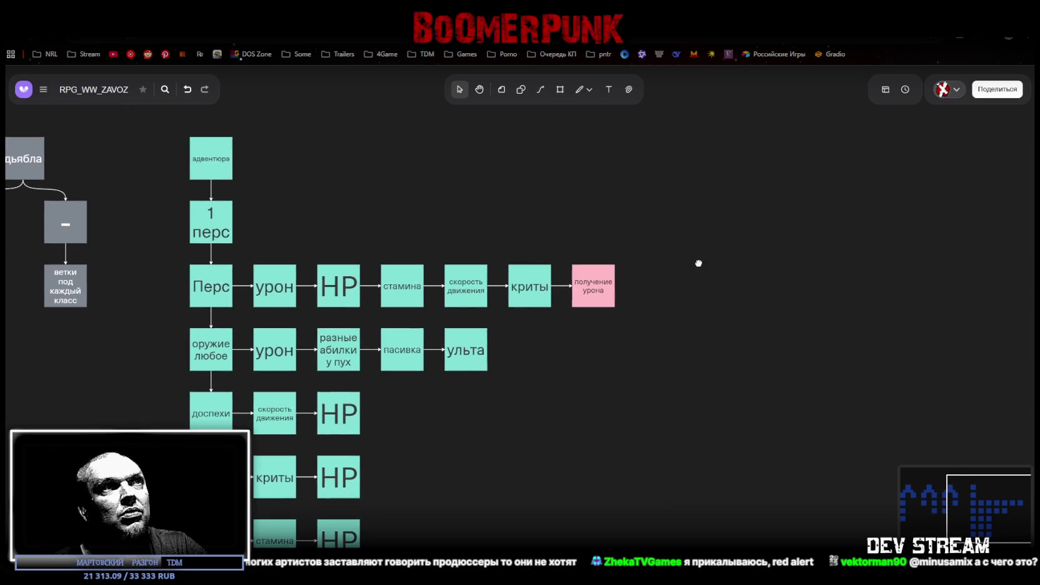
# - Add a linked box reading разовое above получение урона
pyautogui.click(582, 283)
pyautogui.click(593, 253)
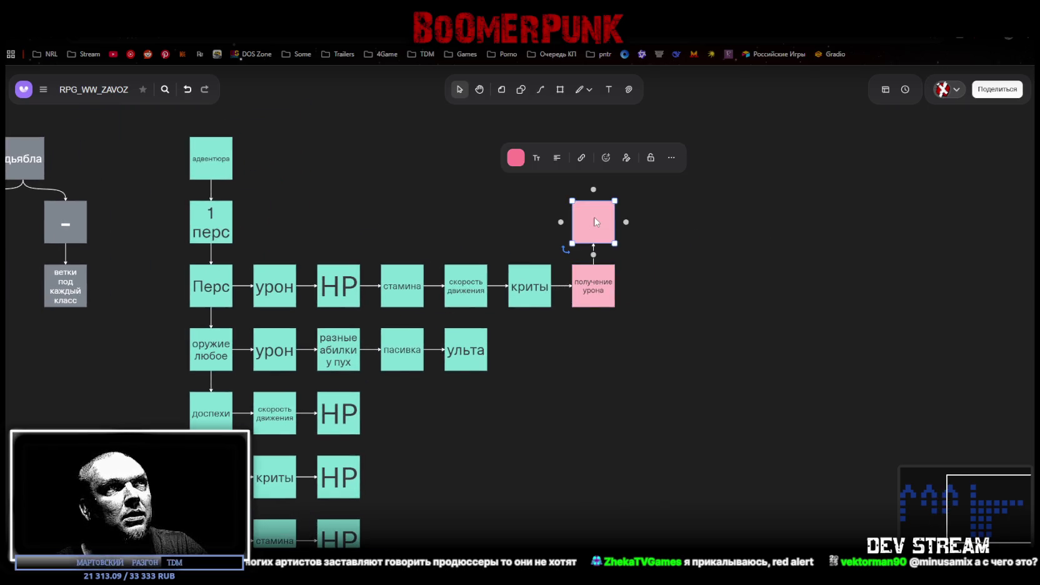
pyautogui.doubleClick(595, 222)
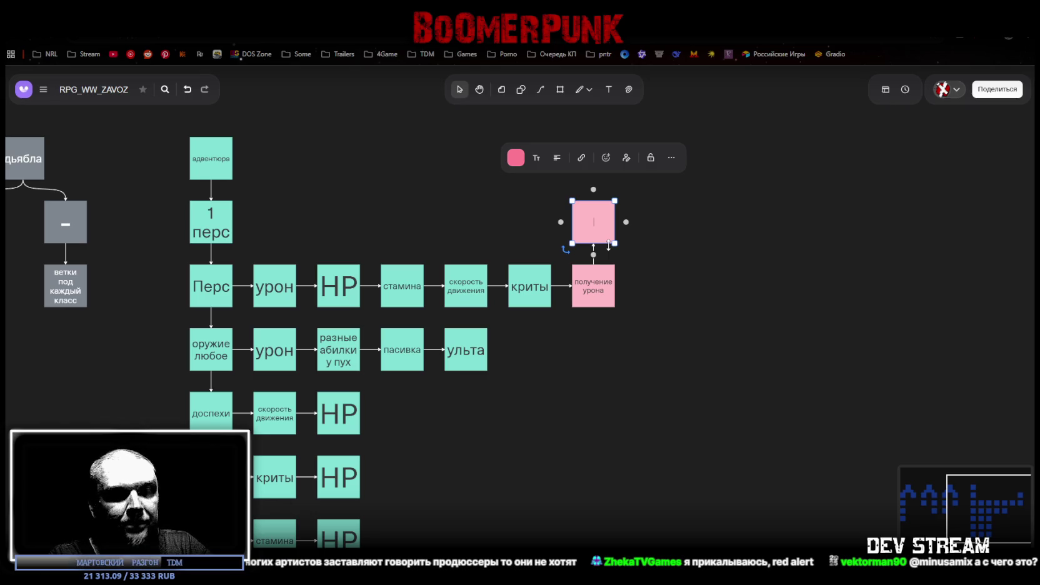
pyautogui.write('разо')
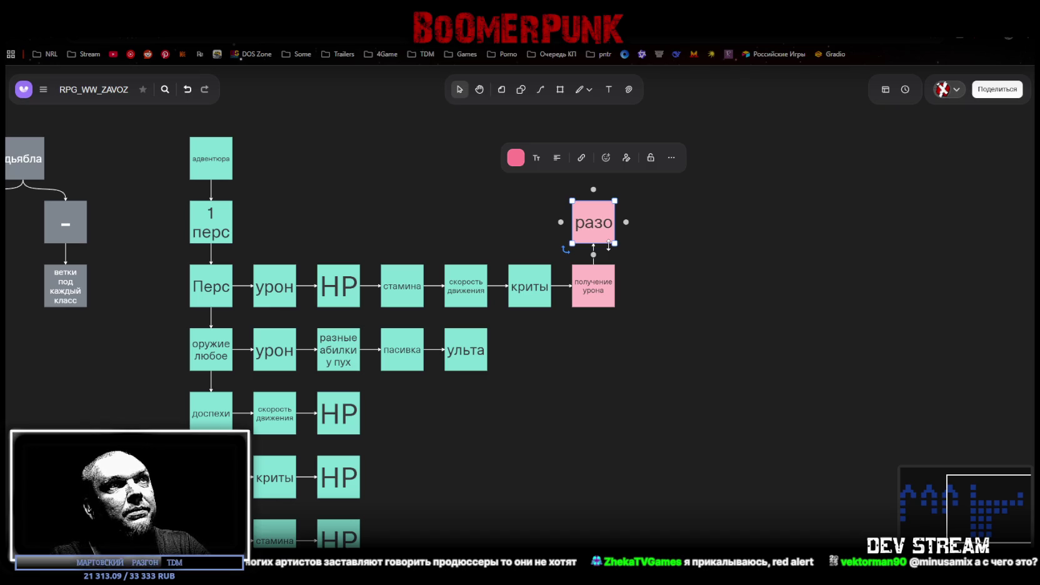
pyautogui.write('вое')
# - Add a тиковое box below получение урона and a blank linked box to its right
pyautogui.click(589, 301)
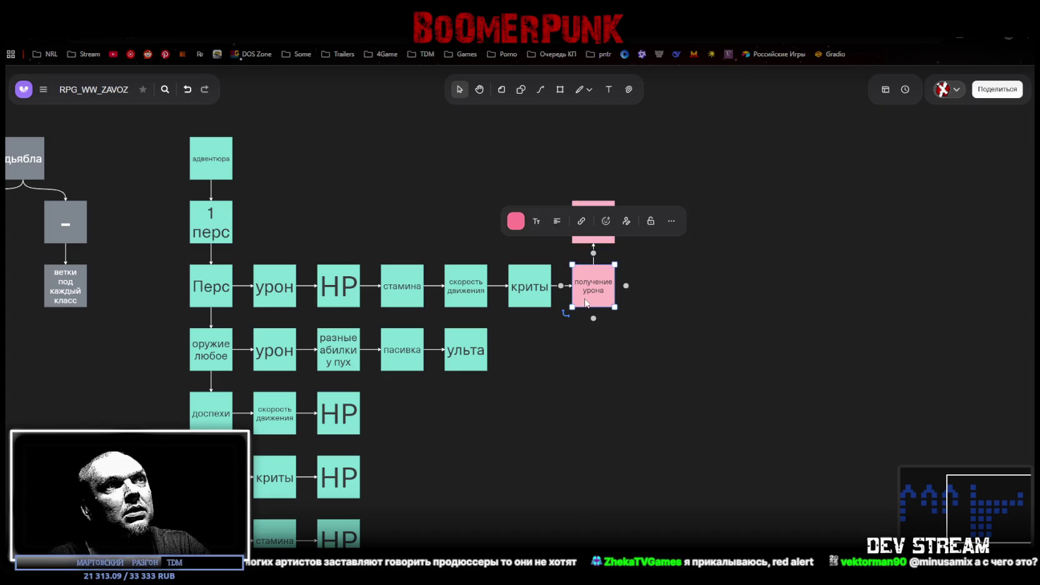
pyautogui.click(594, 319)
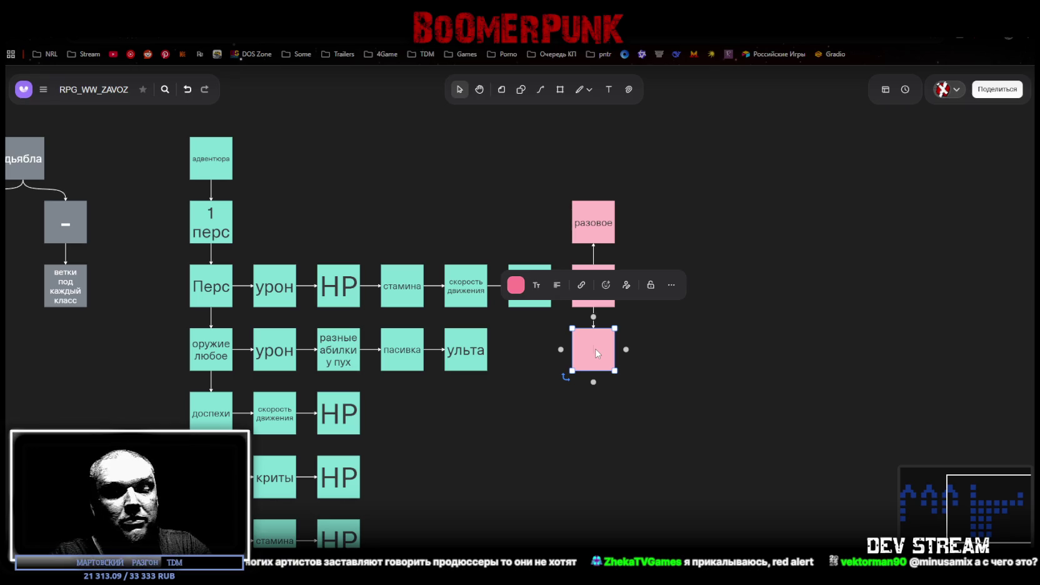
pyautogui.write('тиковок')
pyautogui.press('BackSpace')
pyautogui.write('е')
pyautogui.click(723, 345)
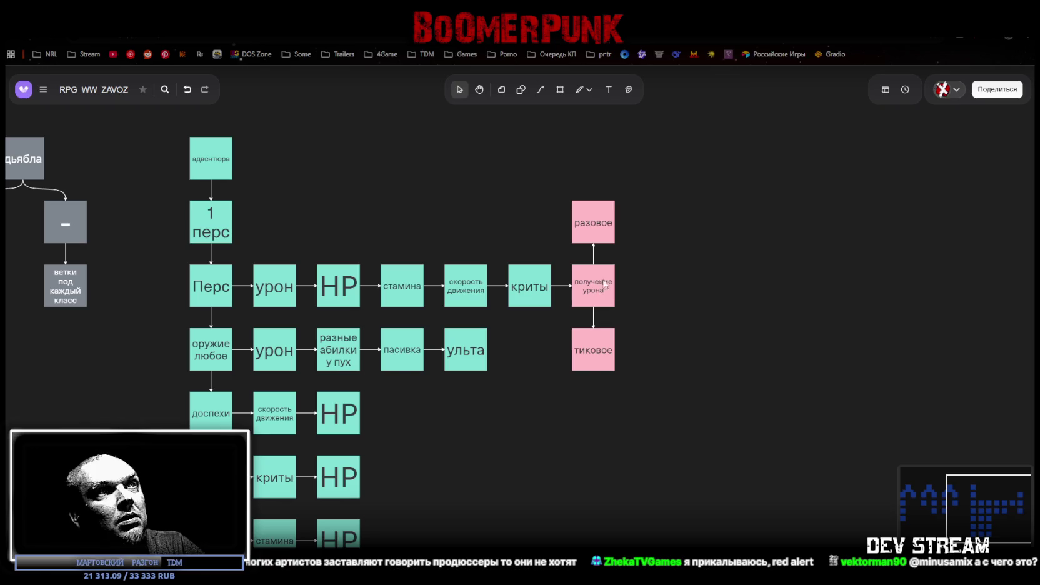
pyautogui.click(604, 285)
pyautogui.click(625, 286)
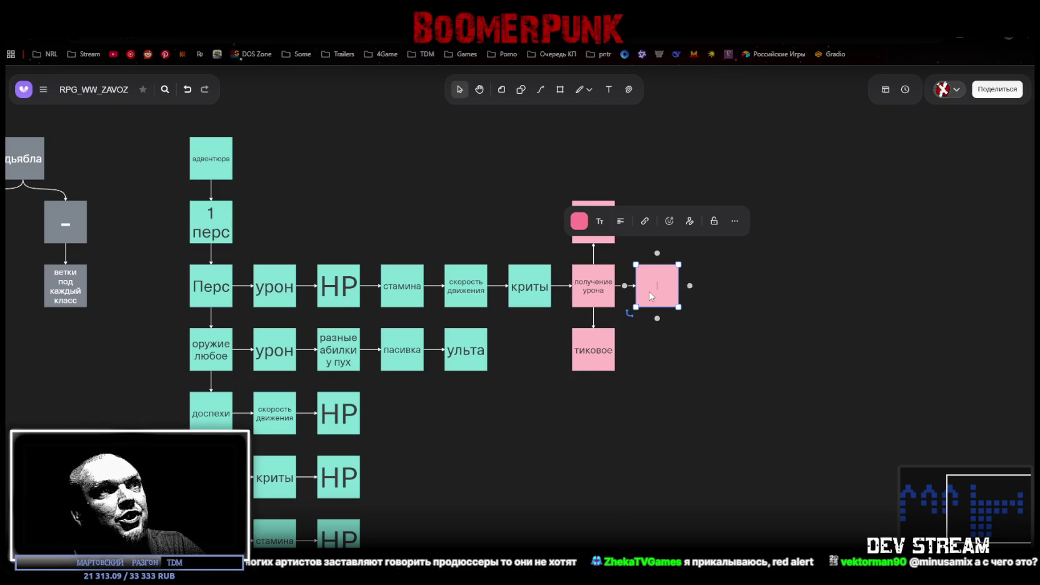
# - Label the blank box 'лечение', correcting the mistyped first letter
pyautogui.write('дечение')
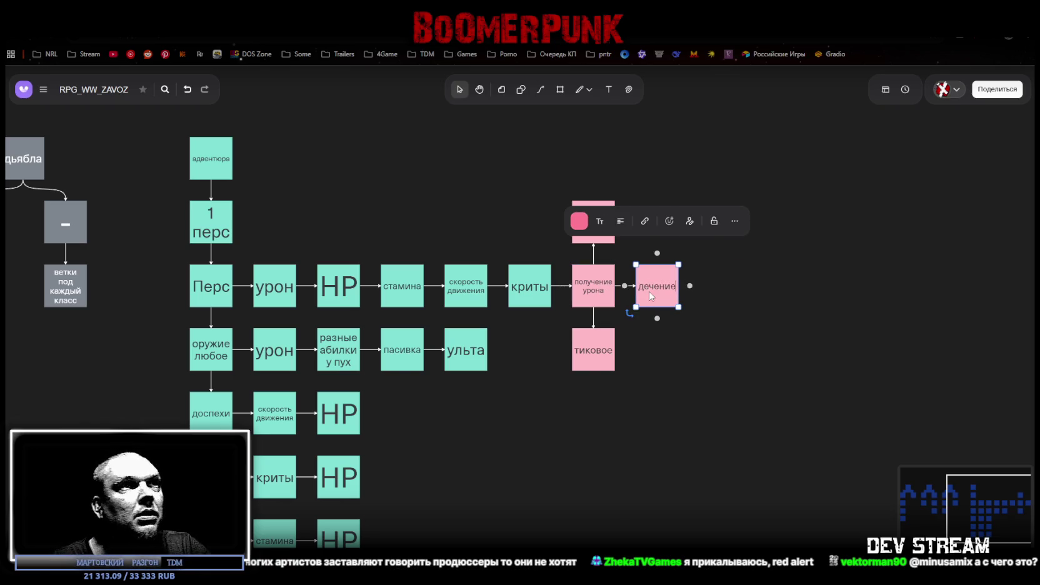
pyautogui.press('Home')
pyautogui.press('Delete')
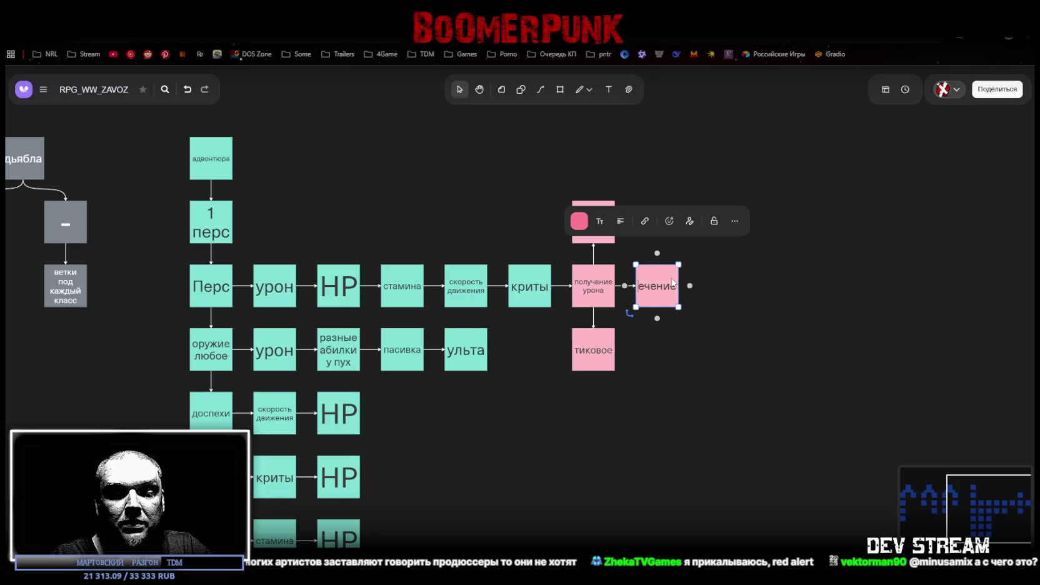
pyautogui.write('л')
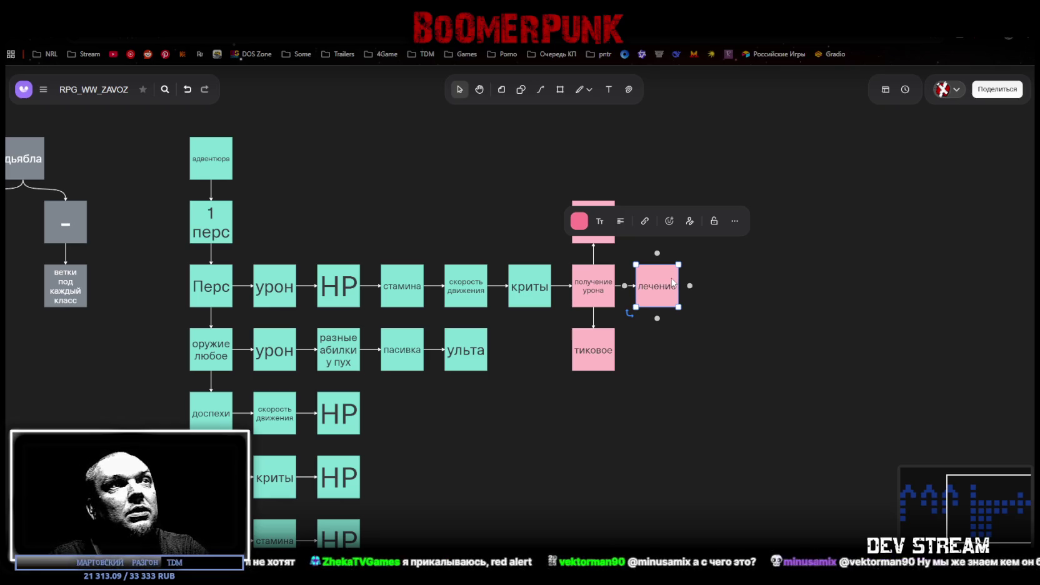
pyautogui.press('Escape')
# - Add a linked 'разовое' box above the лечение box
pyautogui.click(657, 284)
pyautogui.click(657, 254)
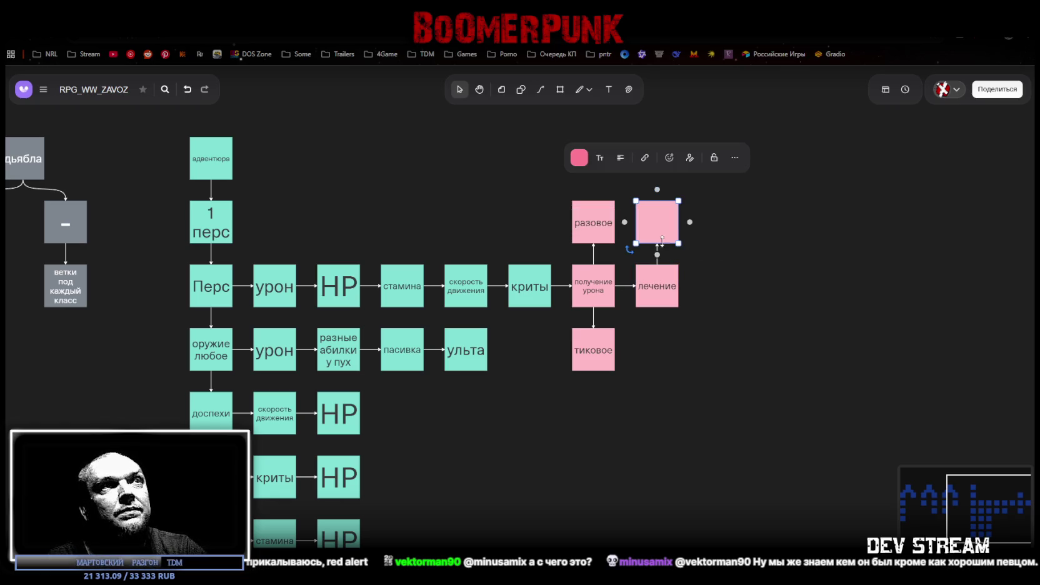
pyautogui.write('разовое')
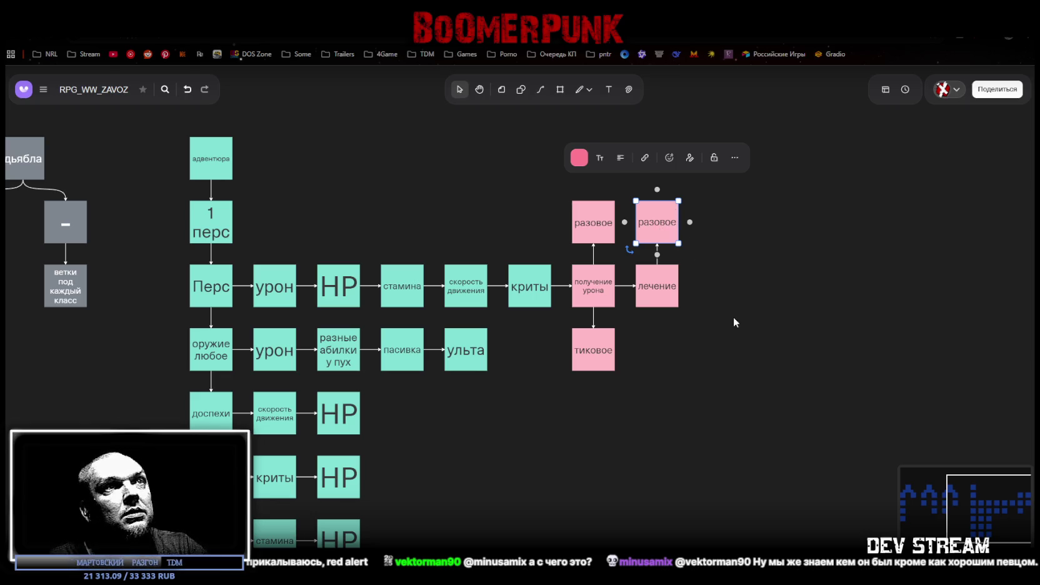
pyautogui.press('Escape')
# - Add a linked 'тиковое' box below лечение and an empty pink box to its right
pyautogui.click(662, 289)
pyautogui.click(657, 318)
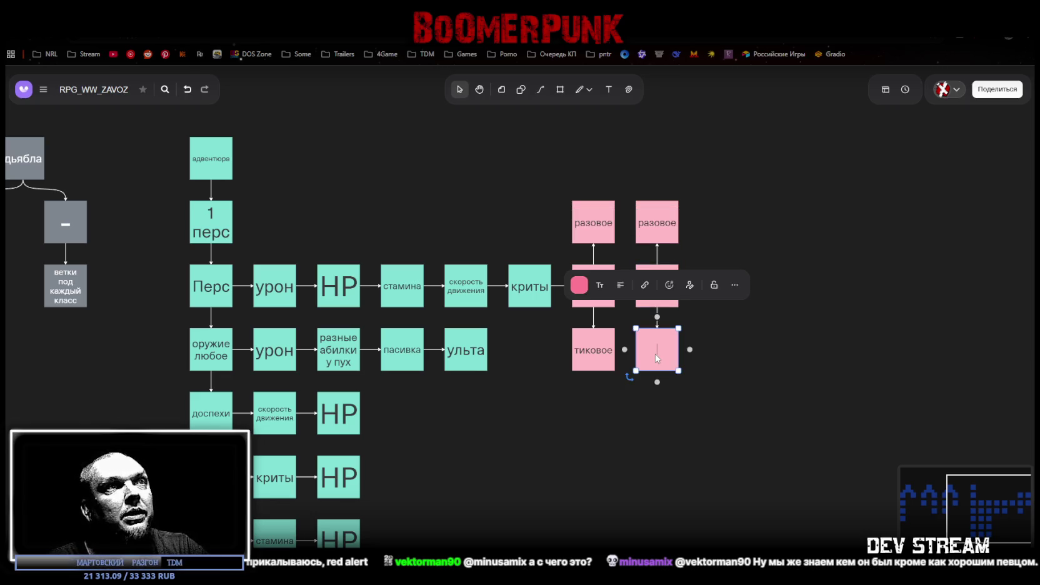
pyautogui.write('тиковое')
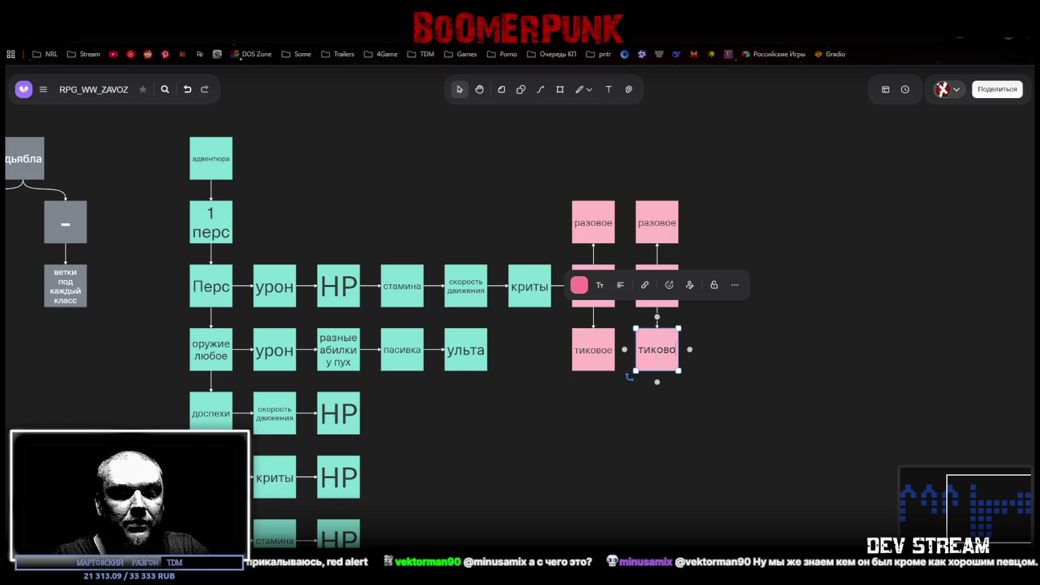
pyautogui.press('Escape')
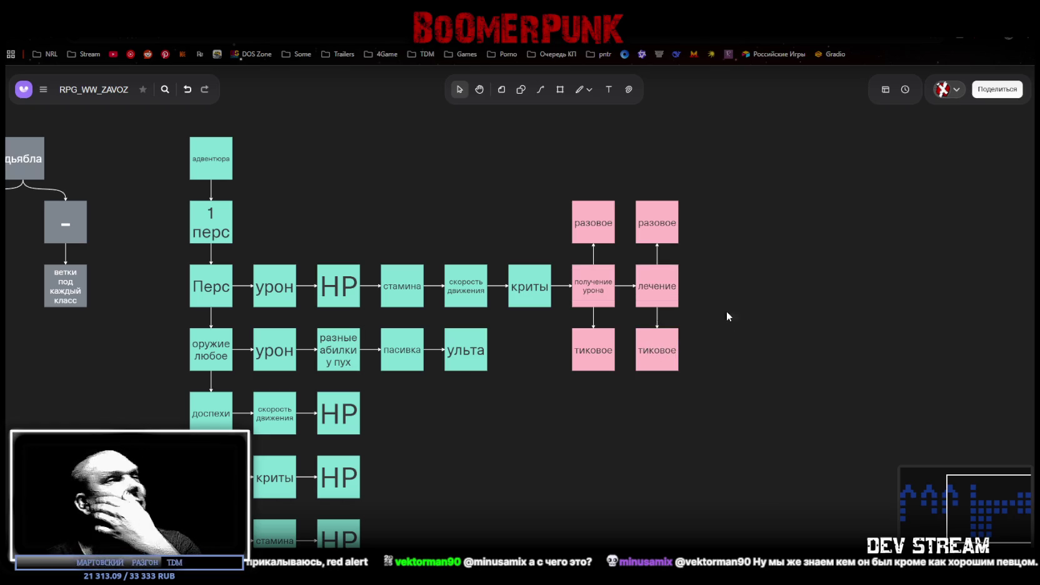
pyautogui.click(672, 294)
pyautogui.click(690, 286)
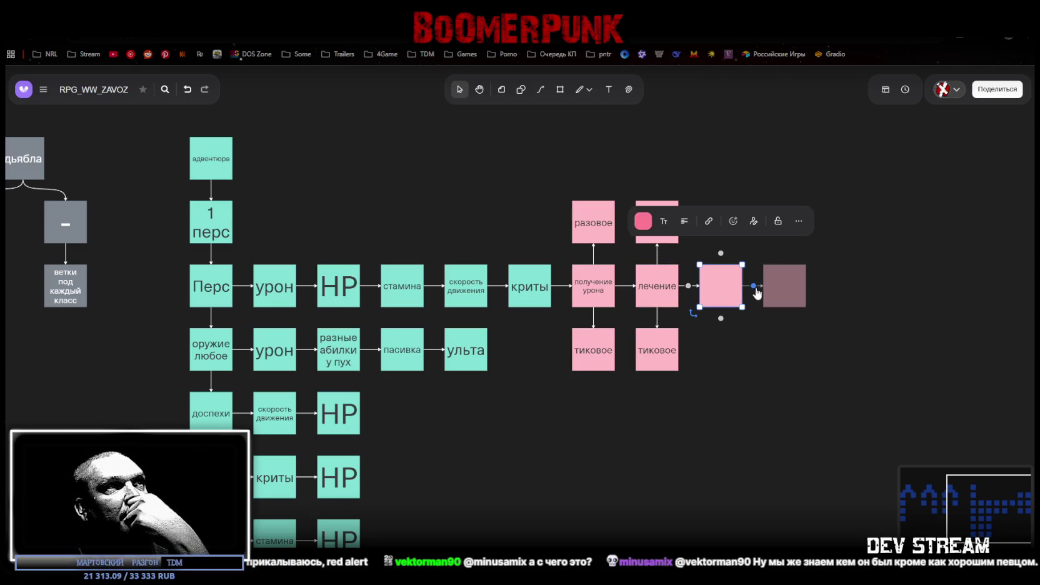
pyautogui.doubleClick(718, 289)
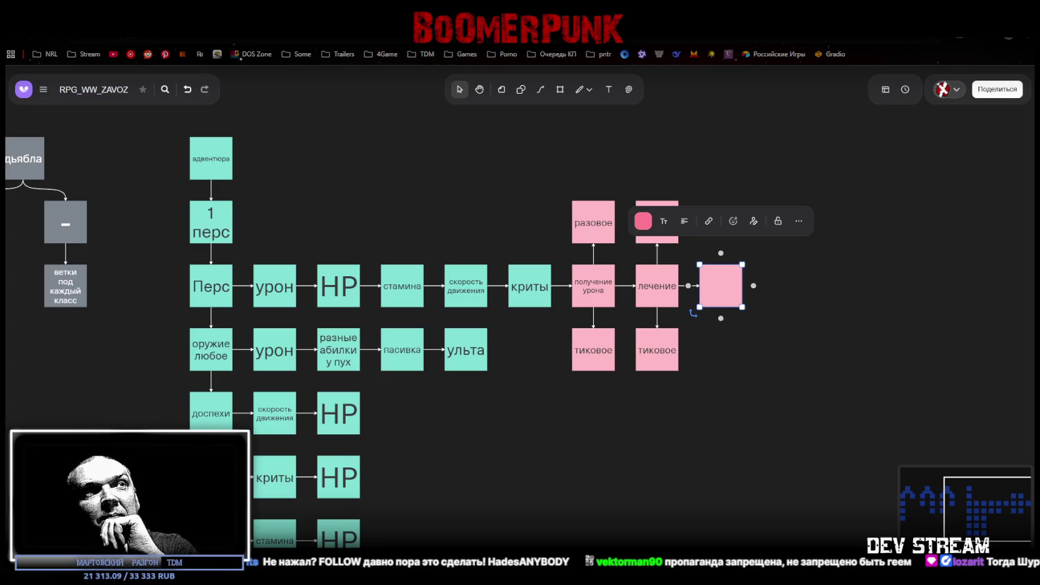
pyautogui.click(821, 454)
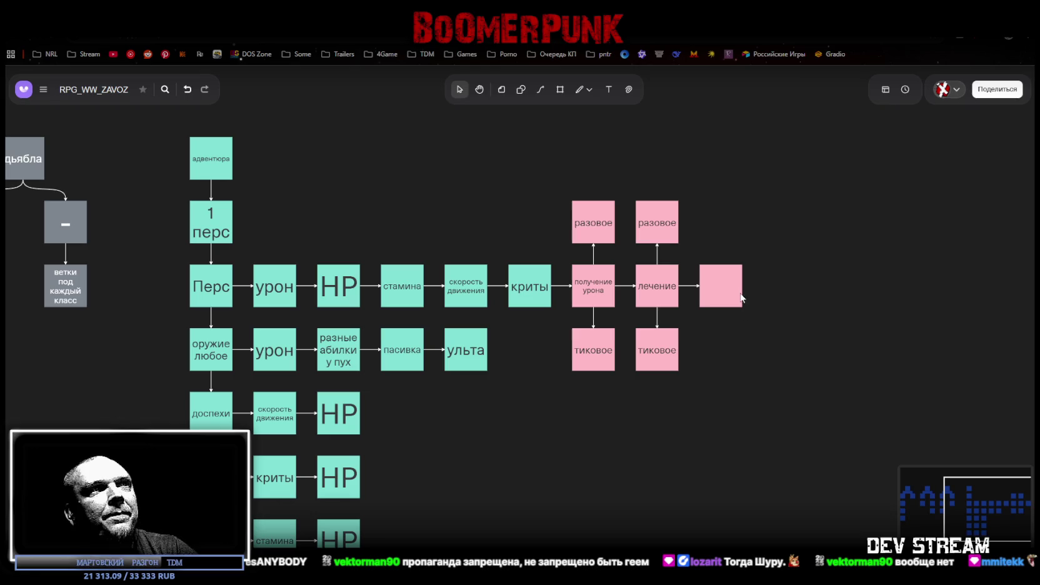
pyautogui.click(717, 286)
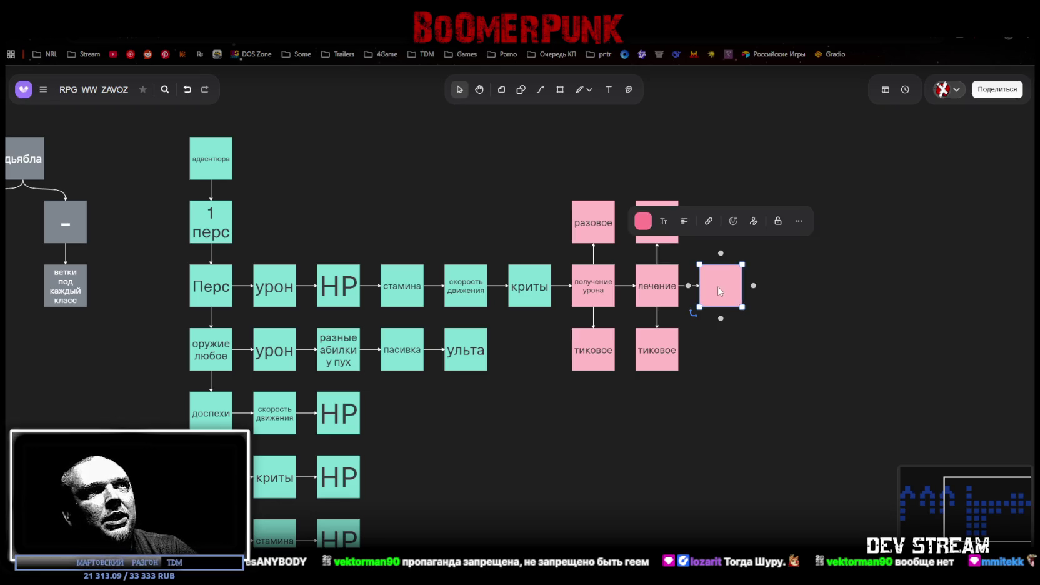
pyautogui.click(777, 371)
pyautogui.scroll(-2, 477, 394)
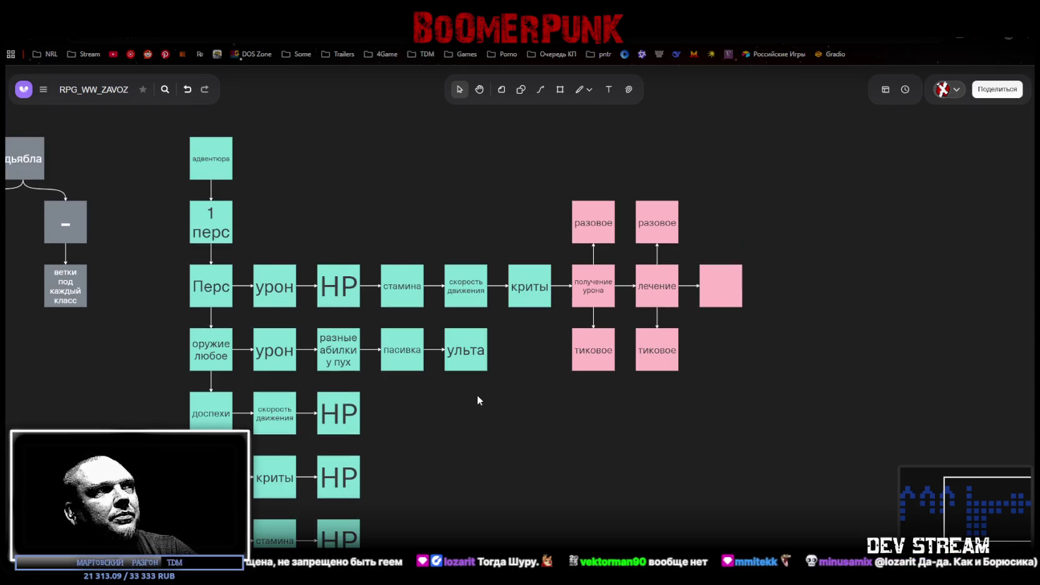
# - Marquee-select the coloured class trees on the left and delete them
pyautogui.scroll(1, 477, 394)
pyautogui.moveTo(516, 449)
pyautogui.mouseDown()
pyautogui.moveTo(589, 388)
pyautogui.moveTo(562, 383)
pyautogui.mouseUp()
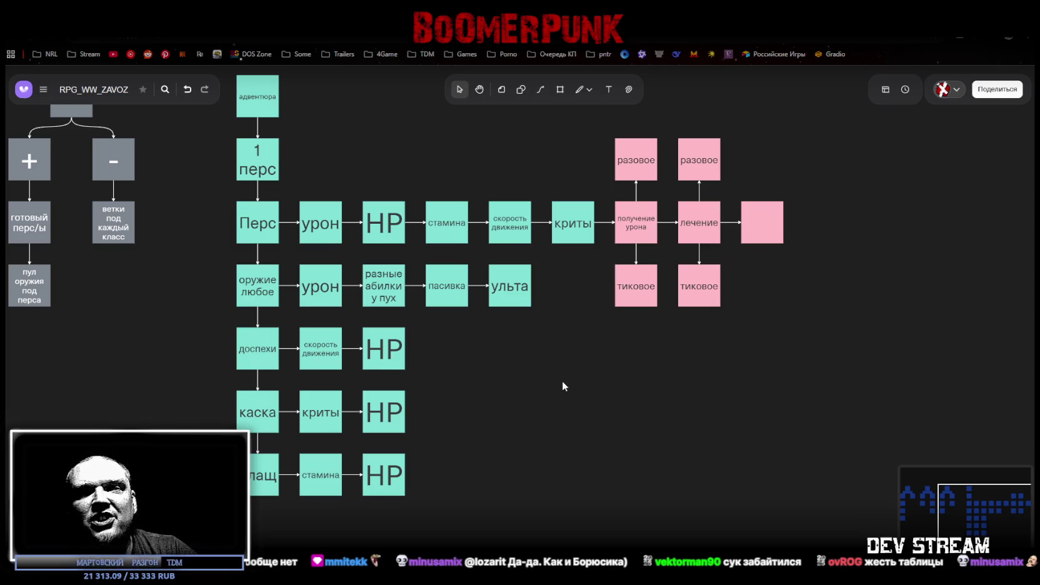
pyautogui.moveTo(563, 381)
pyautogui.mouseDown()
pyautogui.moveTo(568, 418)
pyautogui.moveTo(666, 439)
pyautogui.mouseUp()
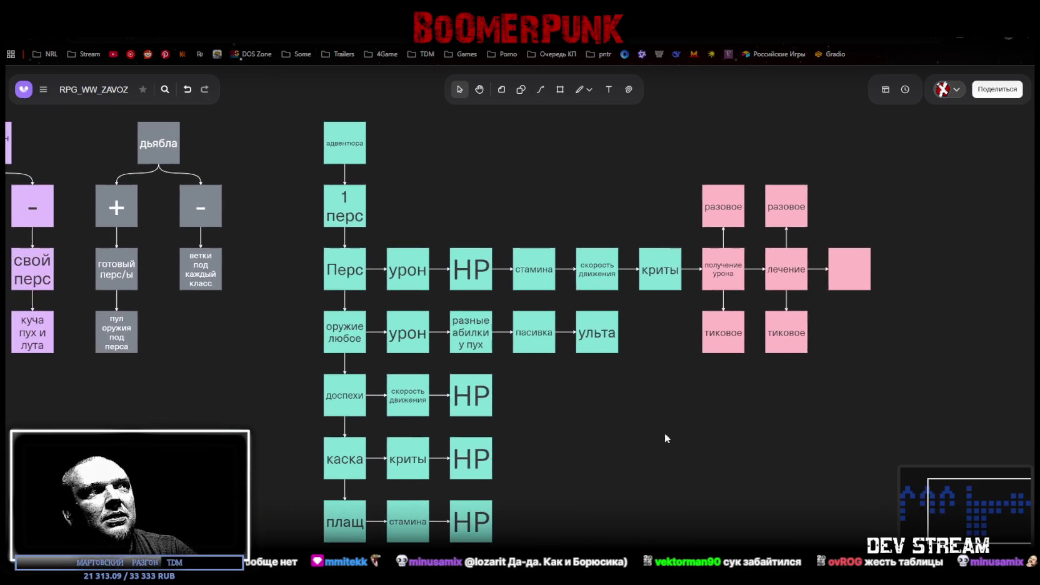
pyautogui.scroll(-5, 666, 439)
pyautogui.hscroll(-3, 579, 409)
pyautogui.moveTo(150, 430); pyautogui.dragTo(489, 223)
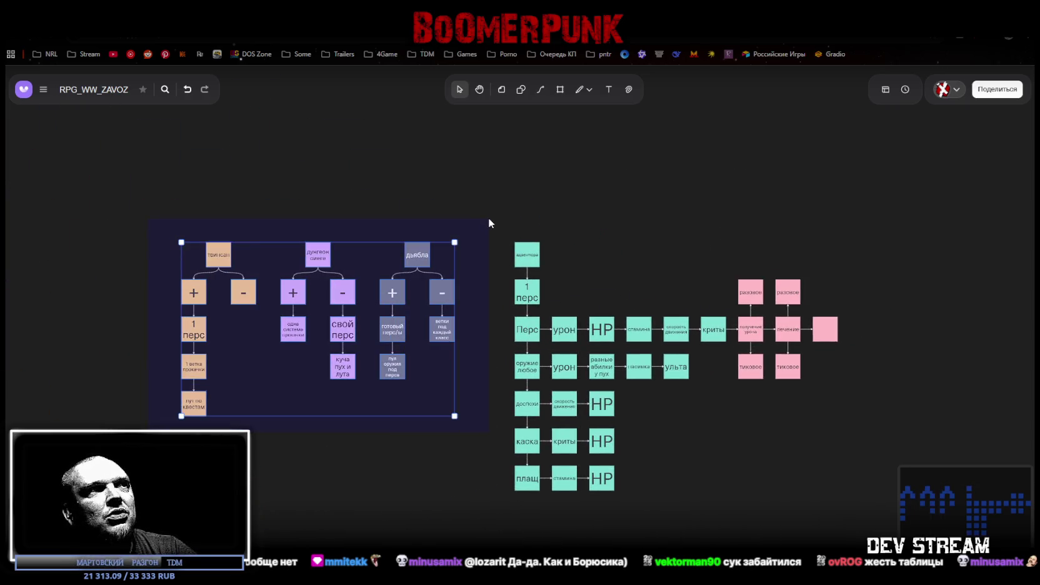
pyautogui.press('Delete')
# - Return to the remaining flowchart and select the whole pink branch block
pyautogui.hscroll(5, 638, 382)
pyautogui.scroll(3, 489, 441)
pyautogui.moveTo(490, 441); pyautogui.dragTo(523, 413)
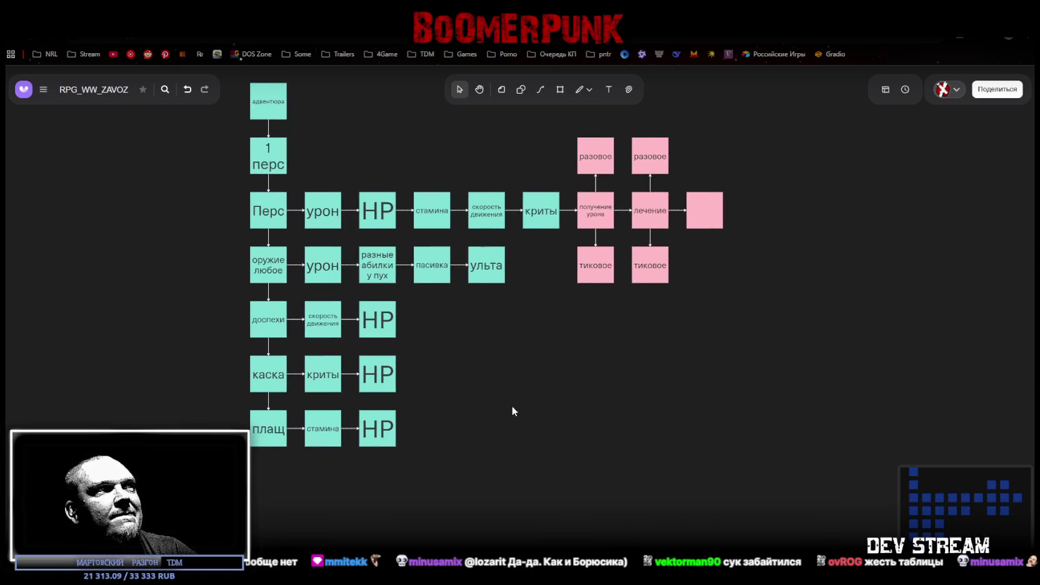
pyautogui.moveTo(432, 408); pyautogui.dragTo(523, 436)
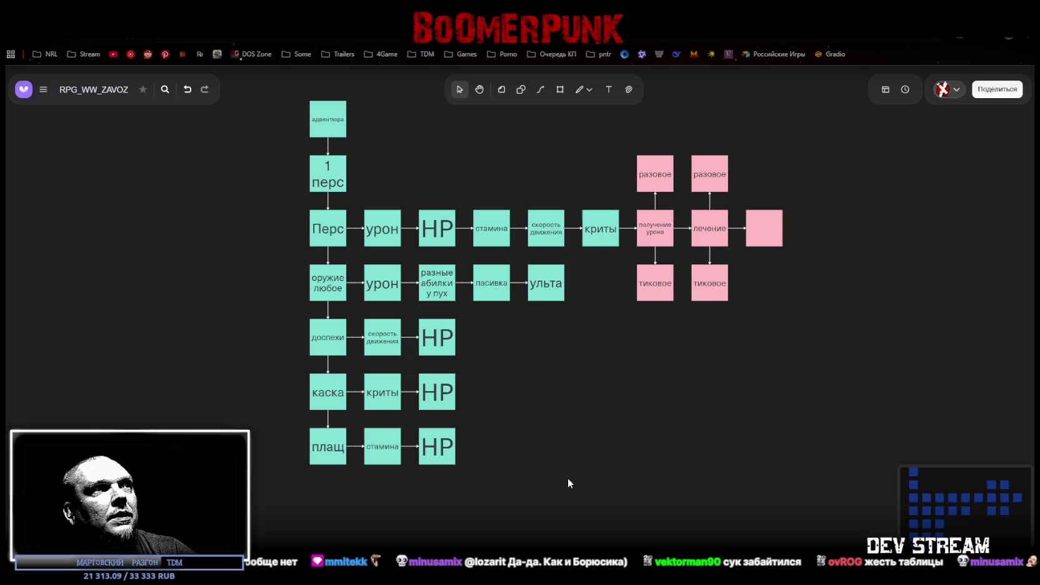
pyautogui.scroll(1, 600, 437)
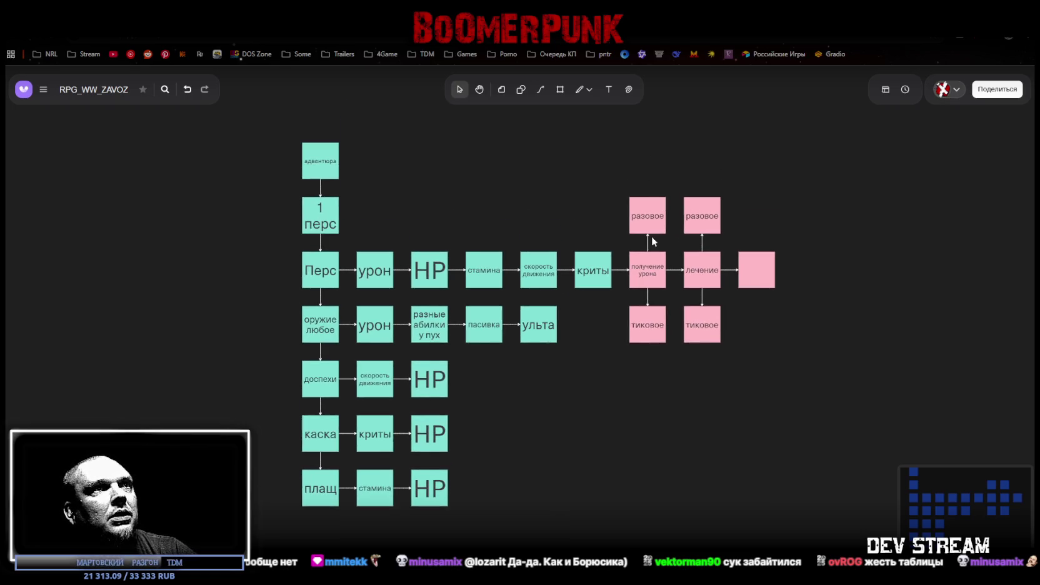
pyautogui.moveTo(632, 170)
pyautogui.mouseDown()
pyautogui.moveTo(794, 337)
pyautogui.moveTo(789, 343)
pyautogui.mouseUp()
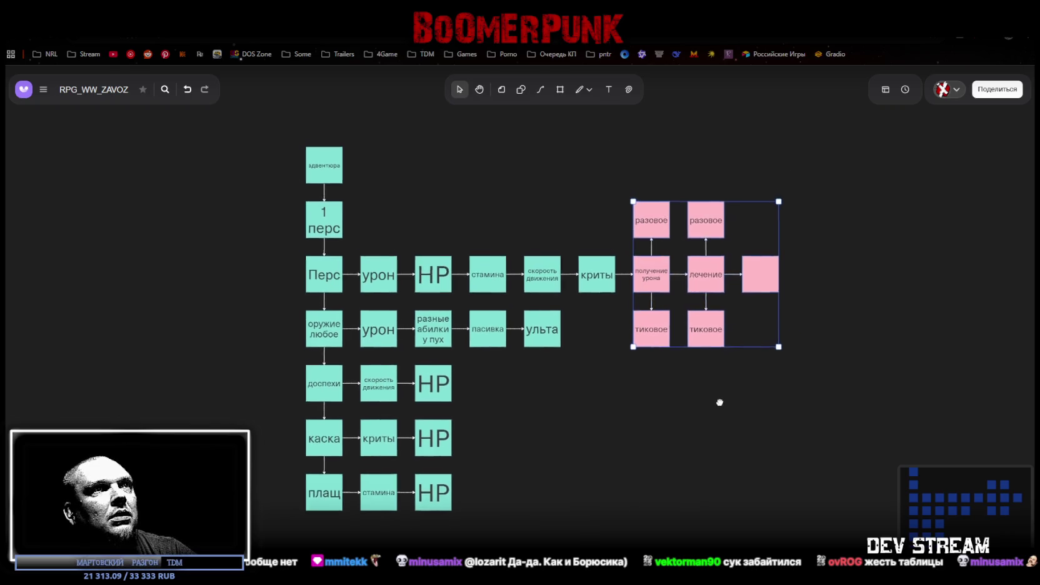
# - Clear the pink block selection, then briefly select and deselect the empty pink box
pyautogui.moveTo(715, 398); pyautogui.dragTo(729, 401)
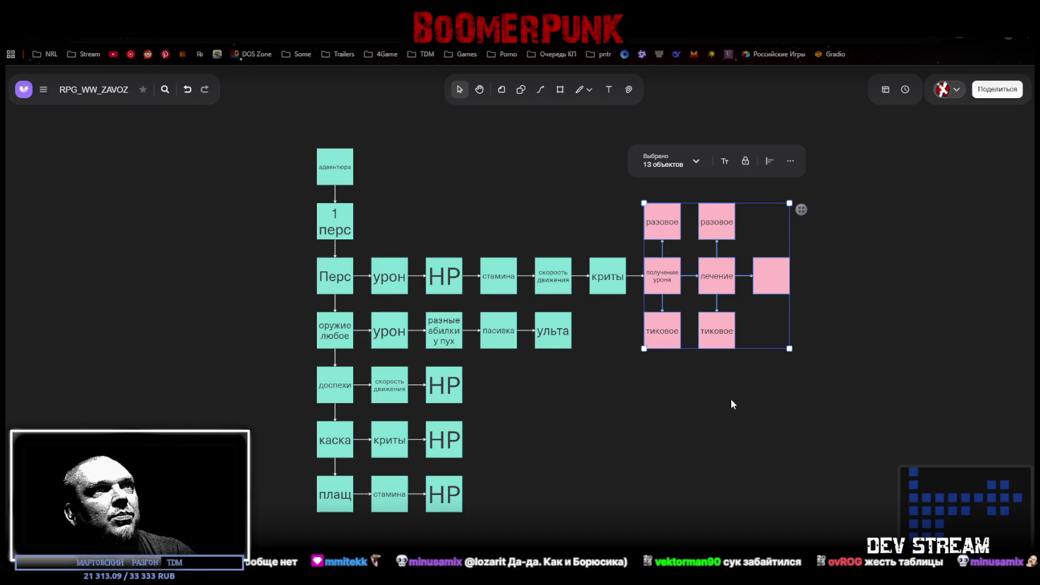
pyautogui.moveTo(776, 447); pyautogui.dragTo(704, 441)
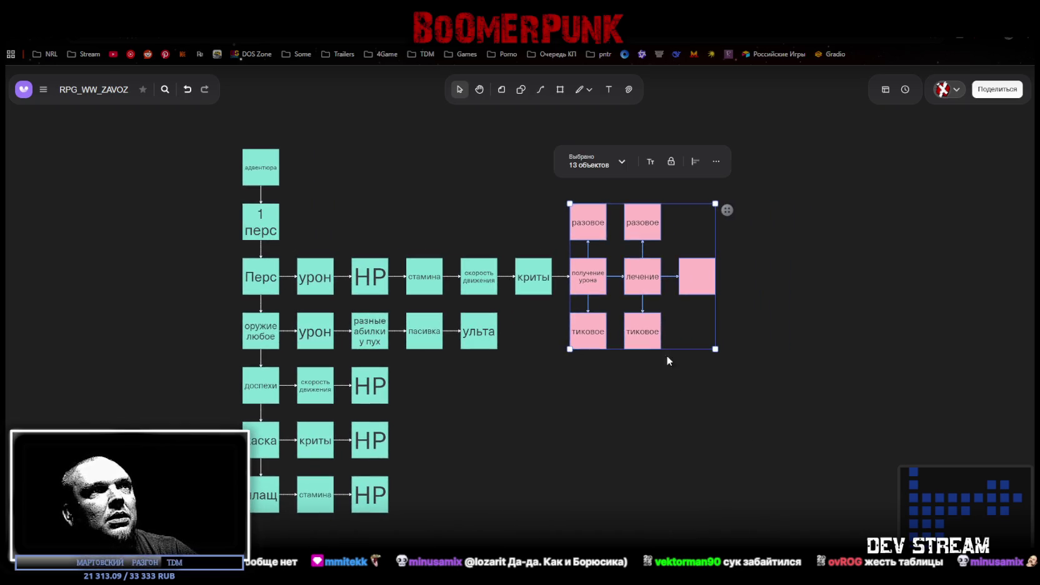
pyautogui.click(789, 289)
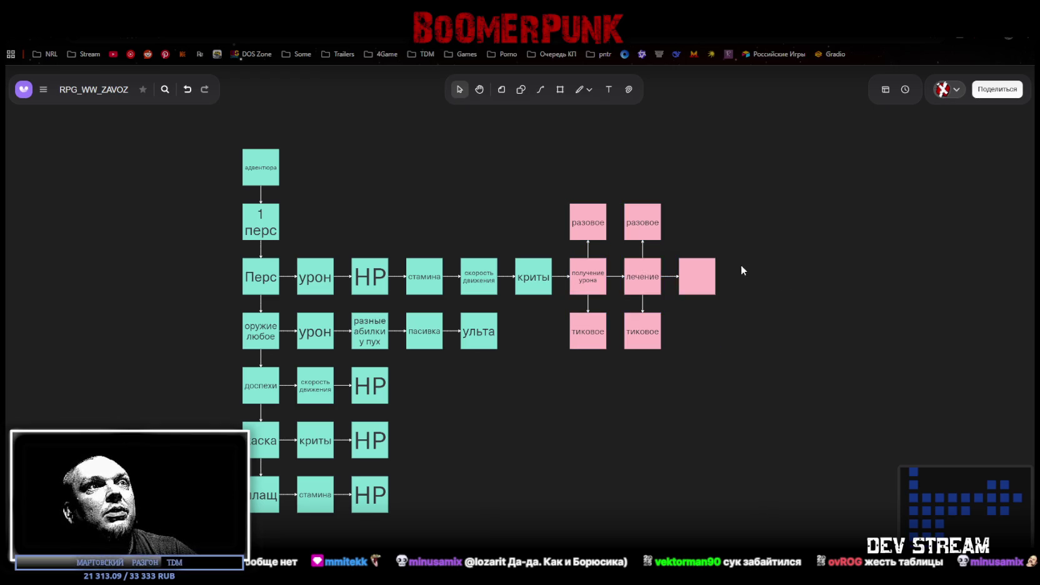
pyautogui.click(695, 284)
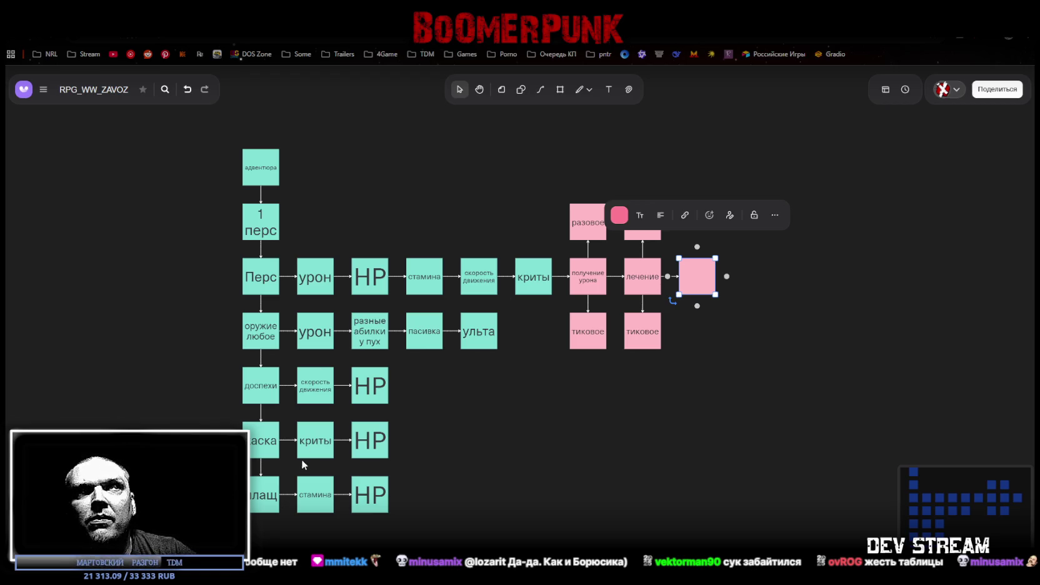
pyautogui.click(644, 399)
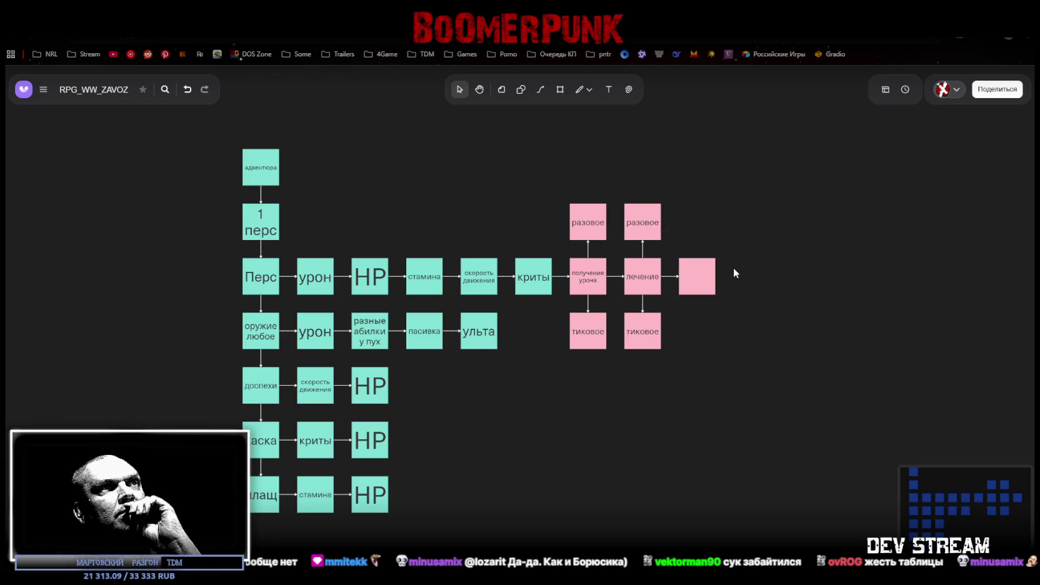
# - Inspect the урон-to-лечение row and weapon-row boxes, then switch to the Unity editor
pyautogui.moveTo(287, 253); pyautogui.dragTo(657, 268)
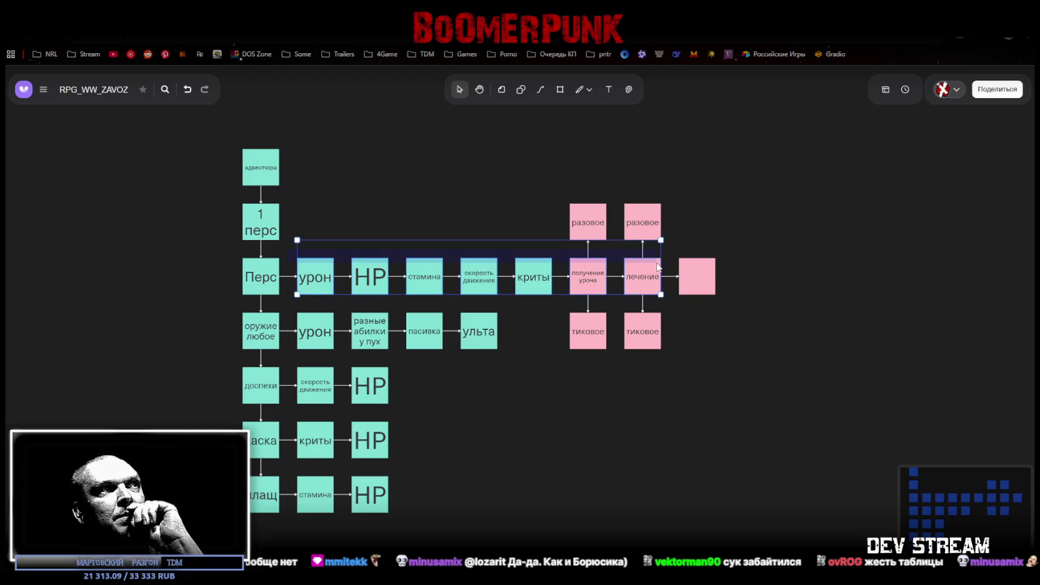
pyautogui.click(746, 318)
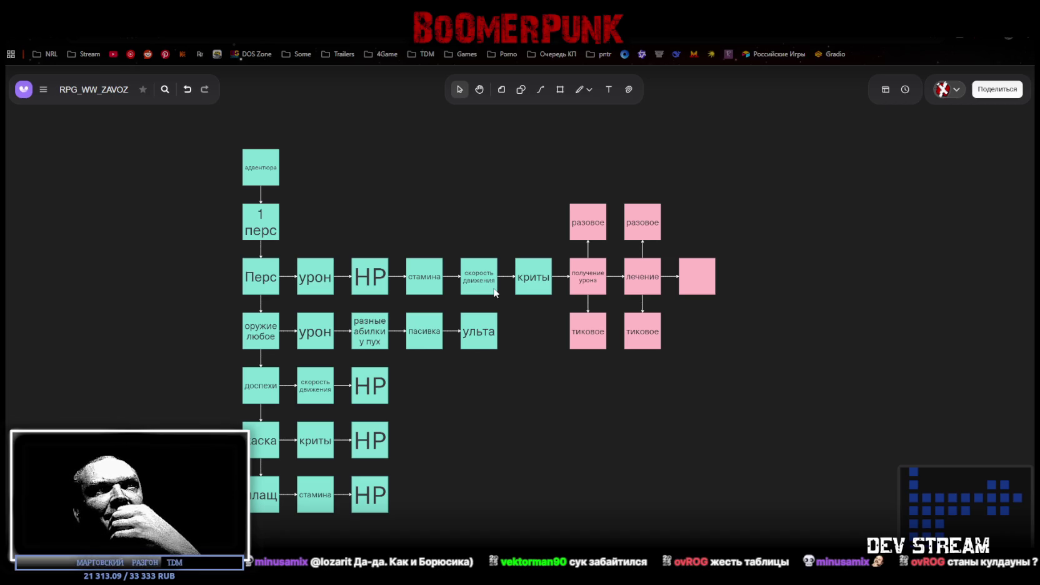
pyautogui.moveTo(563, 382); pyautogui.dragTo(577, 361)
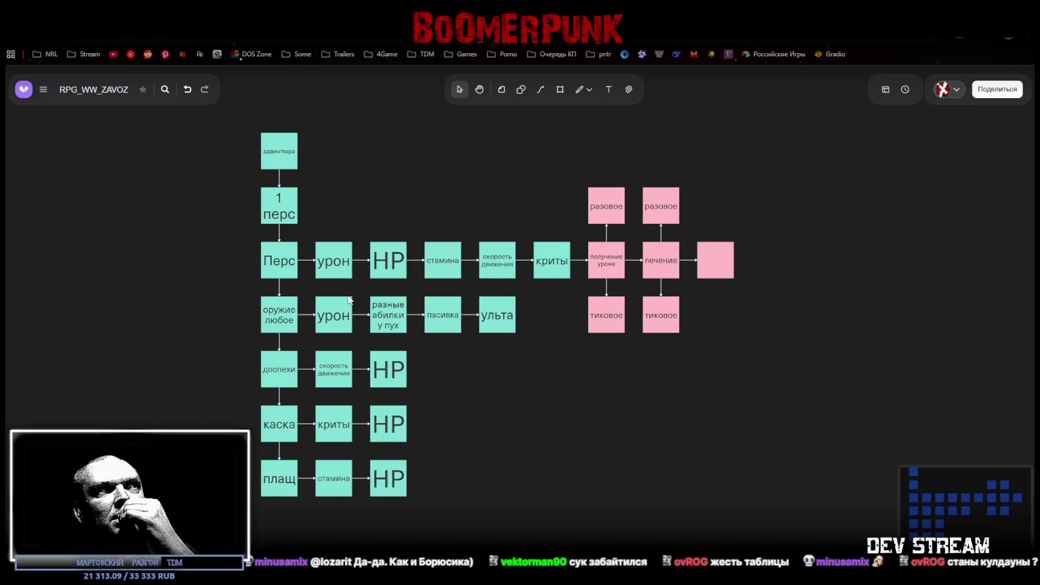
pyautogui.click(338, 313)
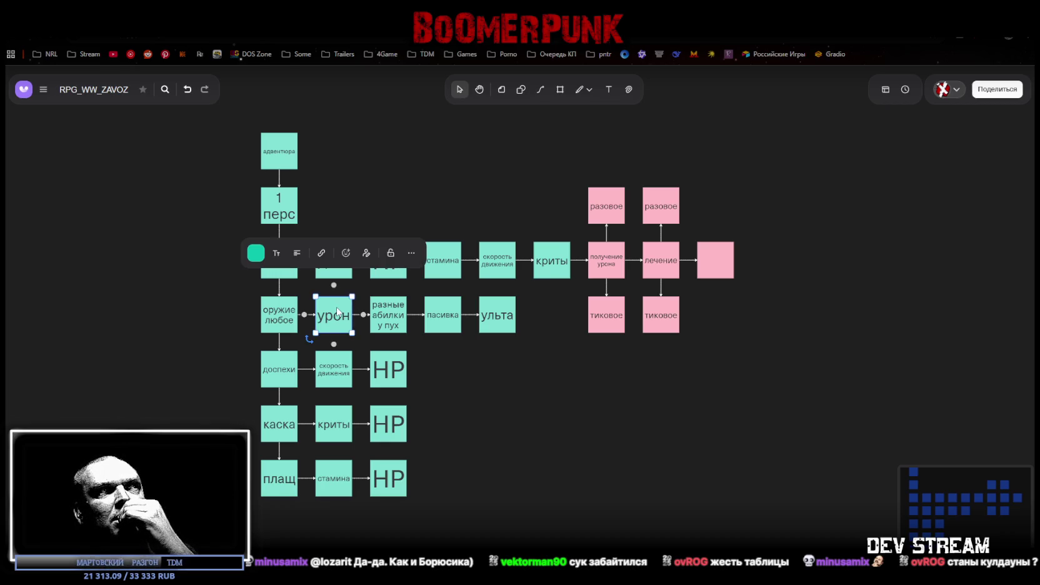
pyautogui.click(278, 322)
pyautogui.moveTo(187, 339); pyautogui.dragTo(271, 359)
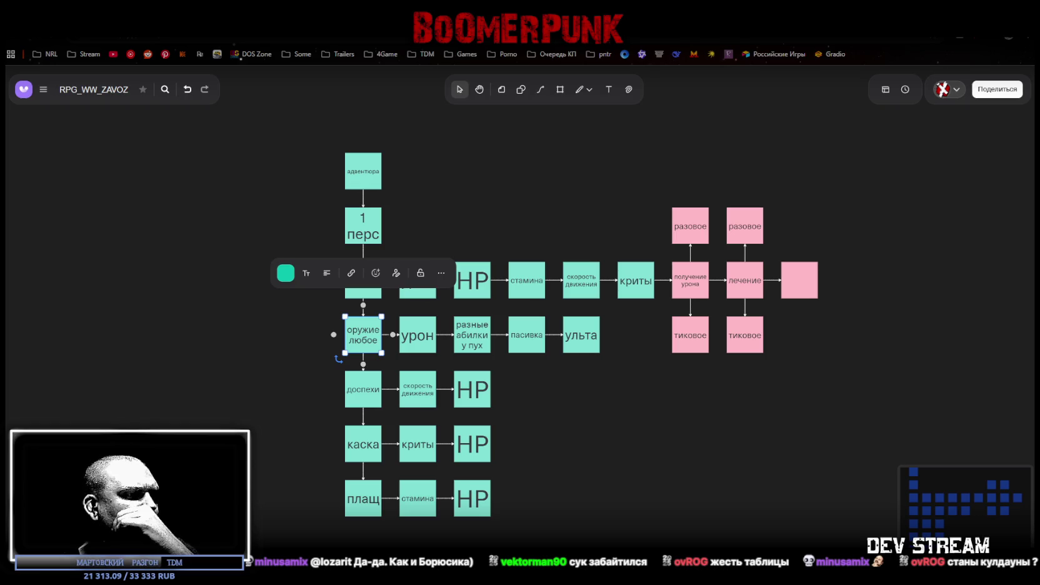
pyautogui.hotkey('alt', 'Tab')
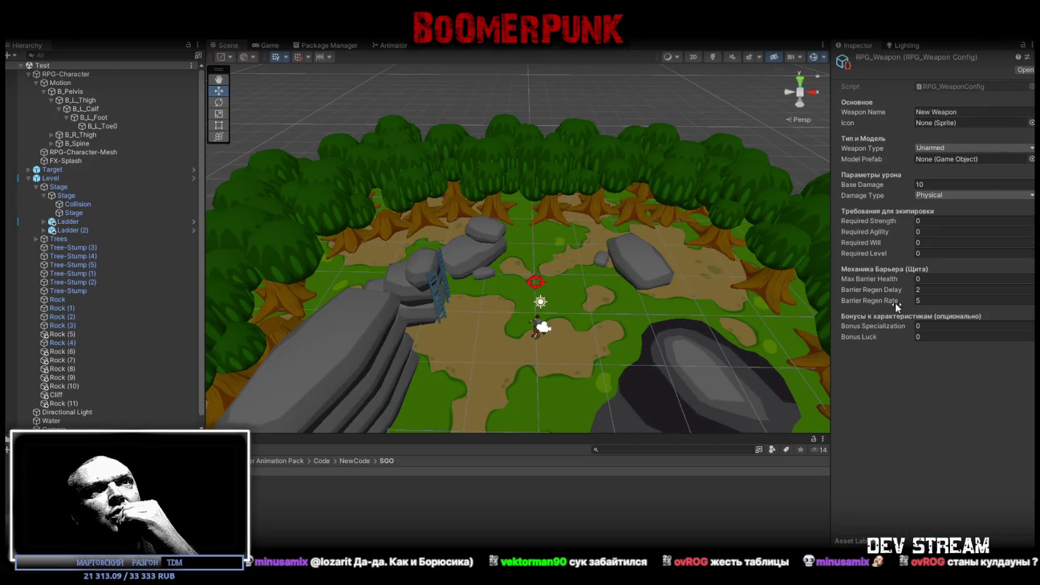
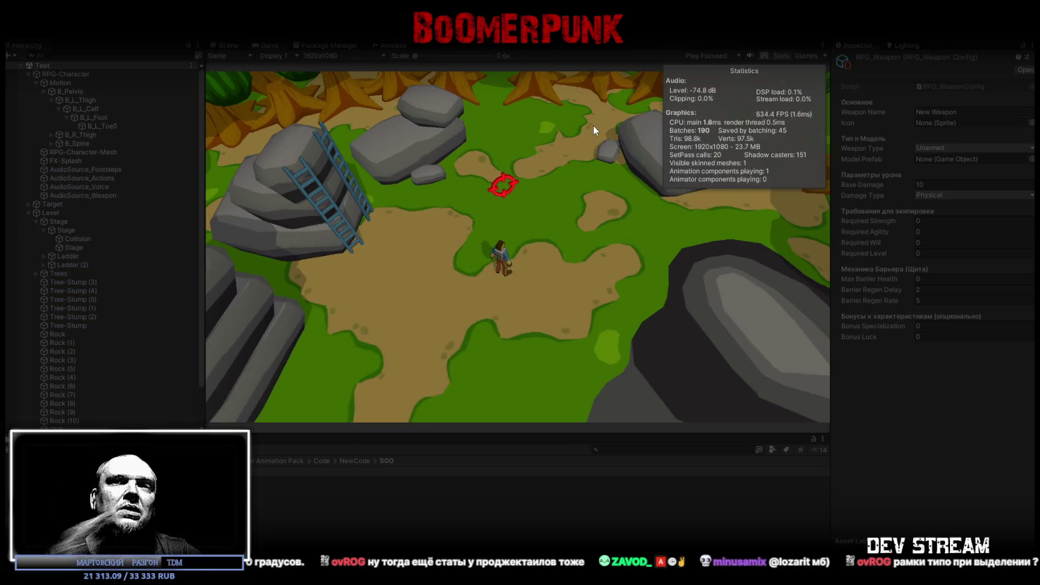
# - Maximize the running Game view, walk the character north onto the grass, roll, then run back south
pyautogui.doubleClick(270, 44)
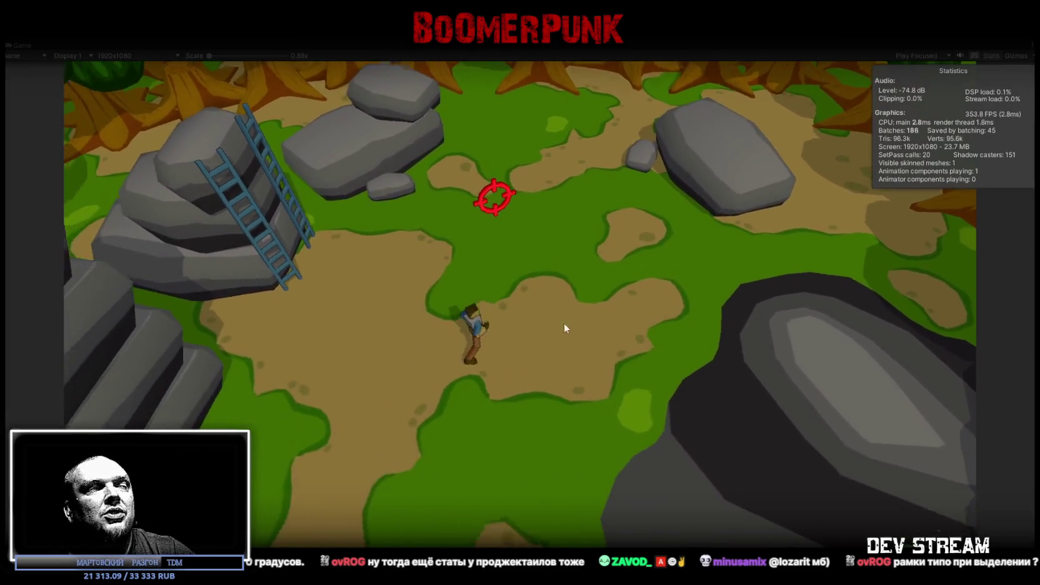
pyautogui.press('w')
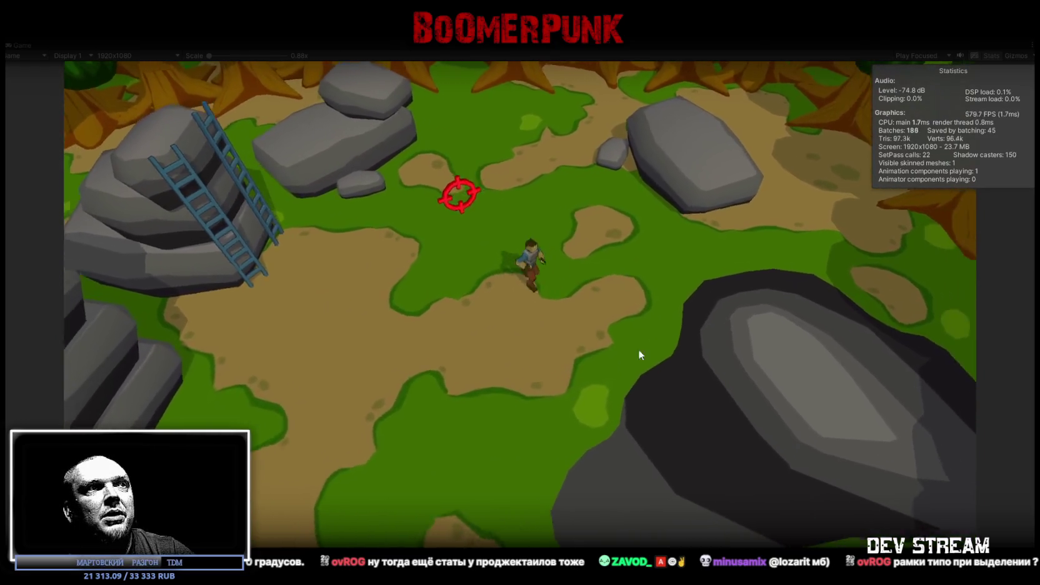
pyautogui.press('w')
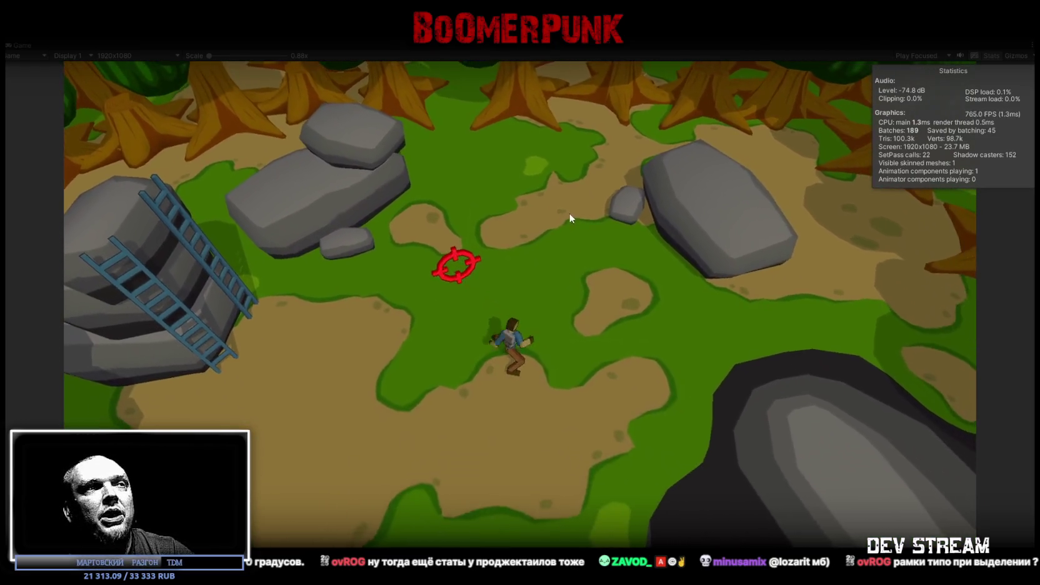
pyautogui.press('space')
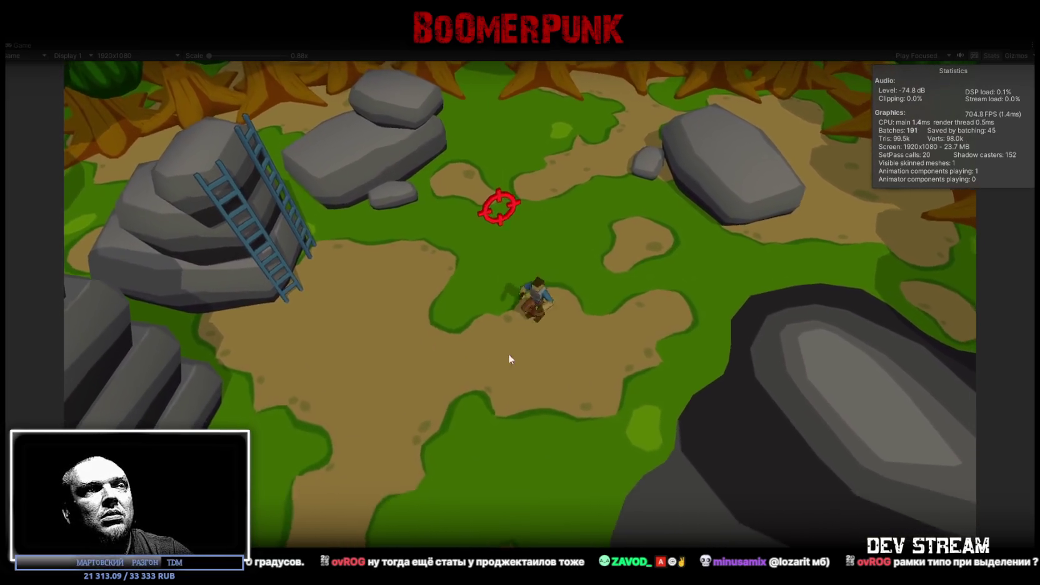
pyautogui.press('s')
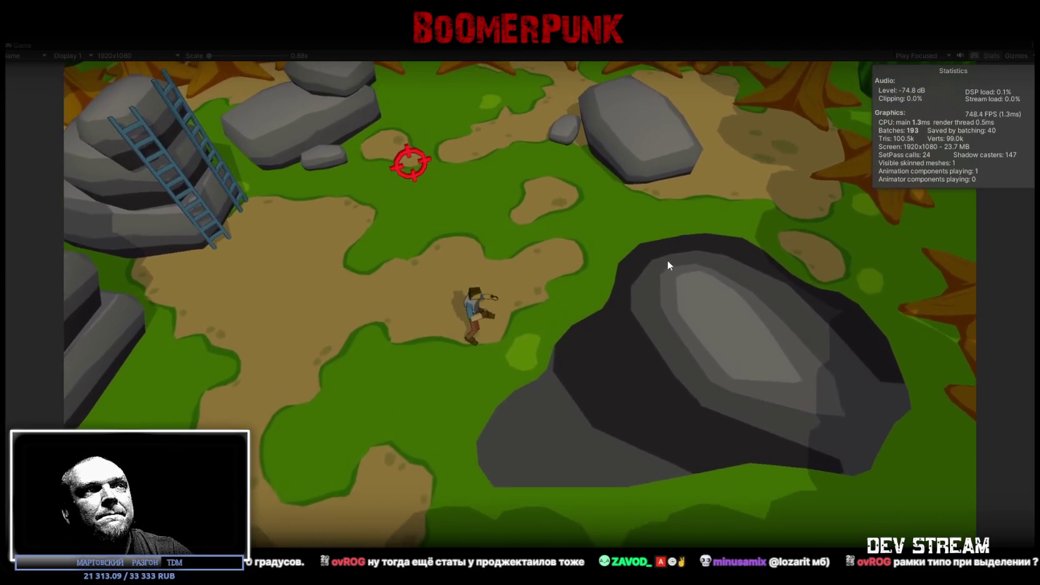
pyautogui.press('s')
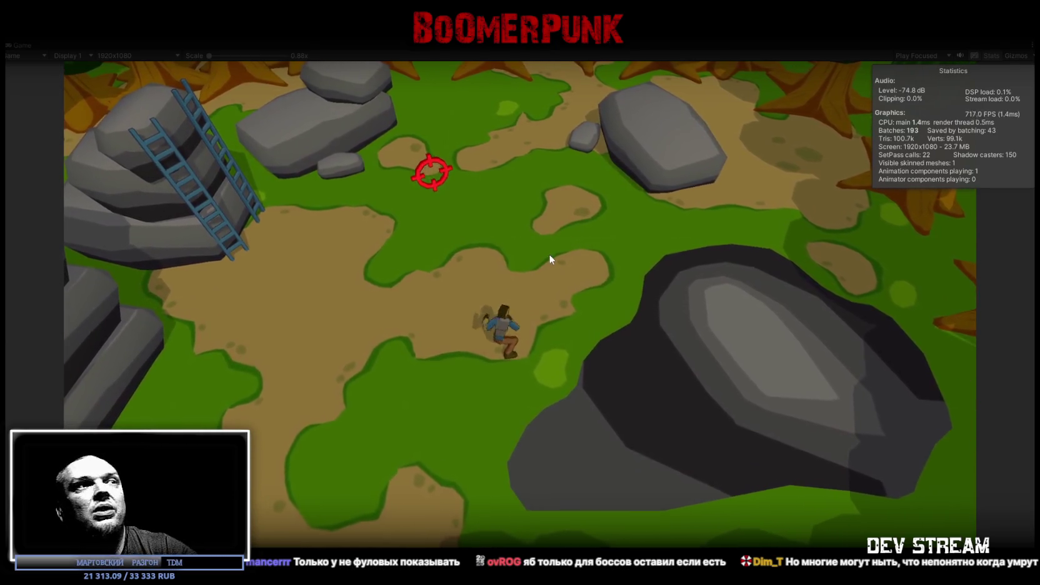
# - Run the character north toward the trees, down-left, back up, then right into a roll
pyautogui.press('w')
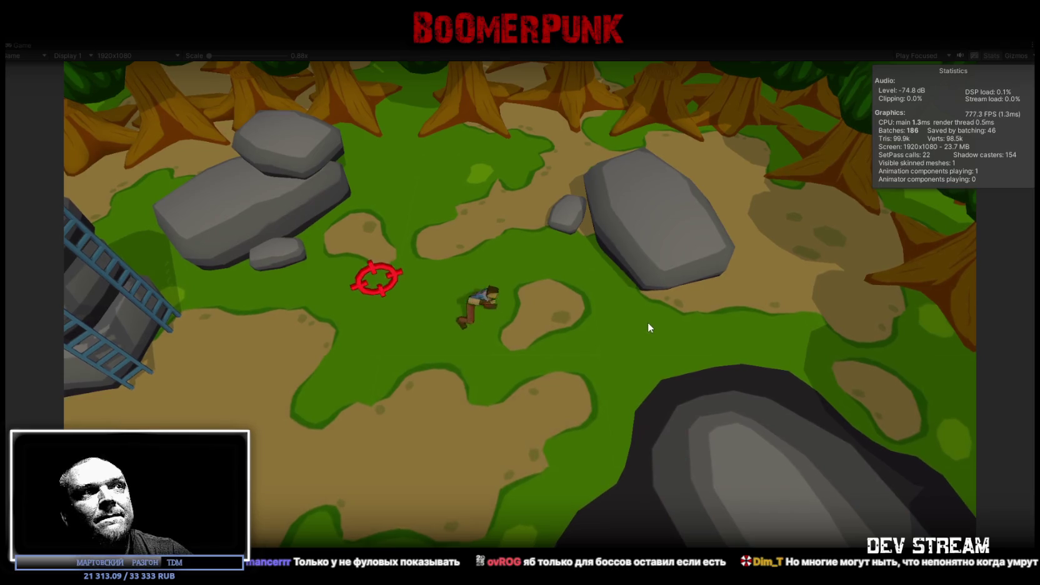
pyautogui.press('a')
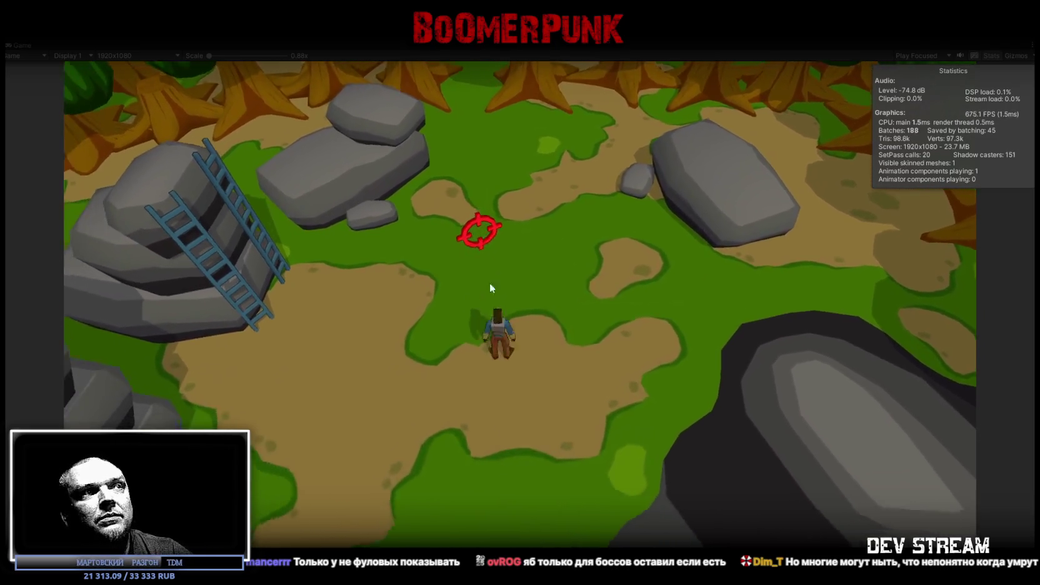
pyautogui.press('a')
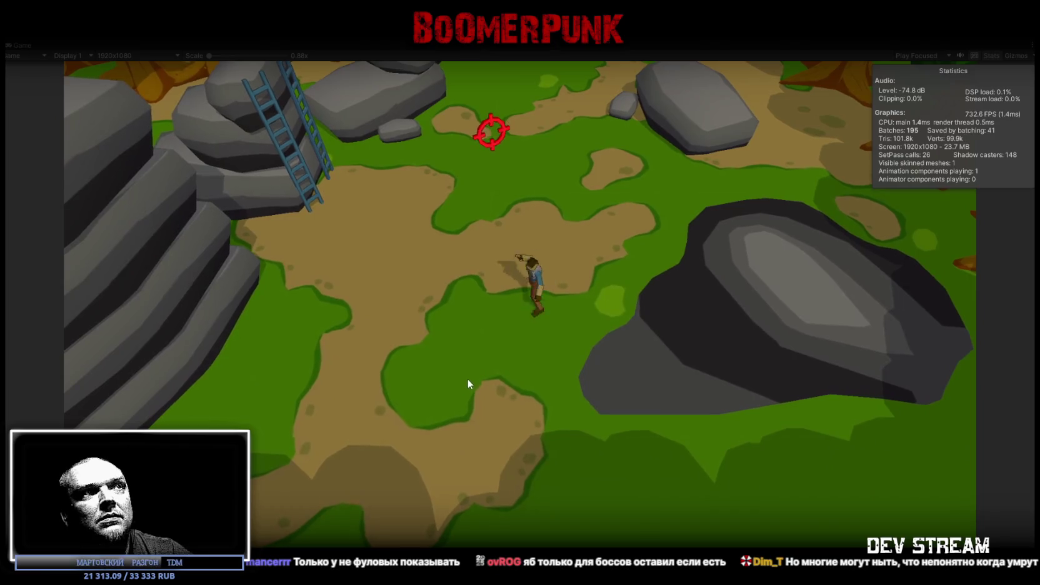
pyautogui.press('w')
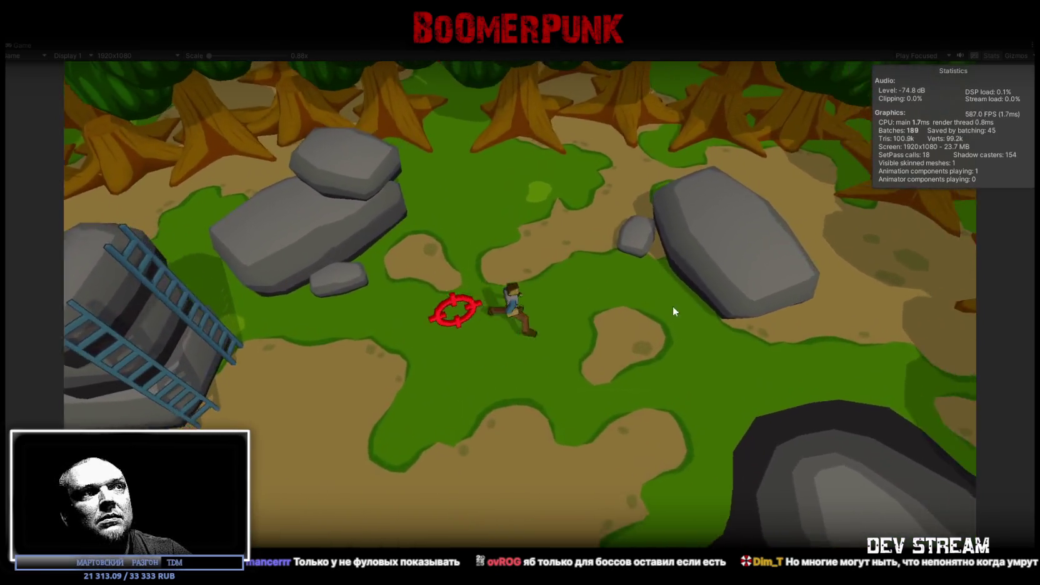
pyautogui.press('d')
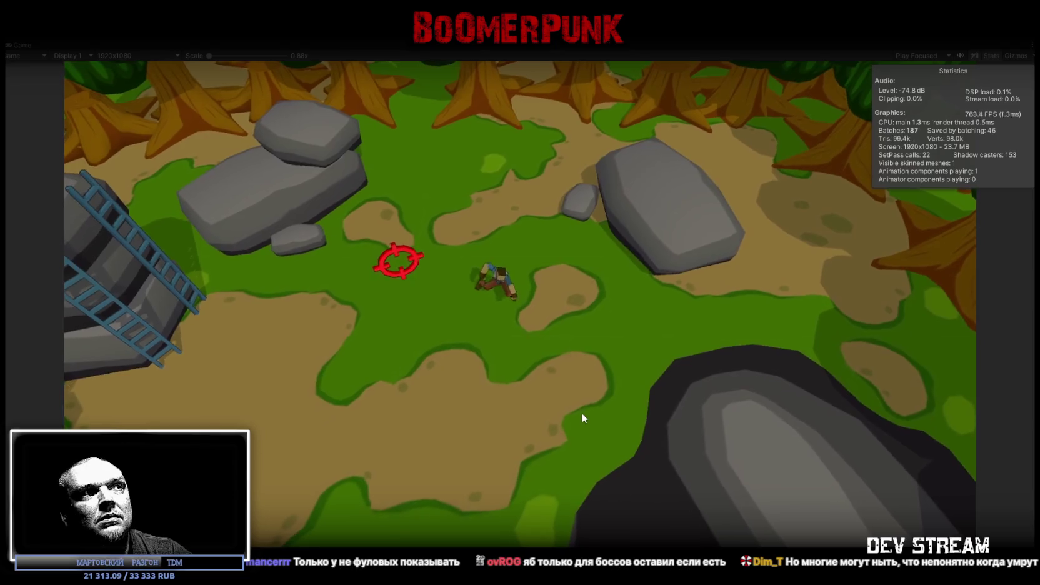
pyautogui.press('s')
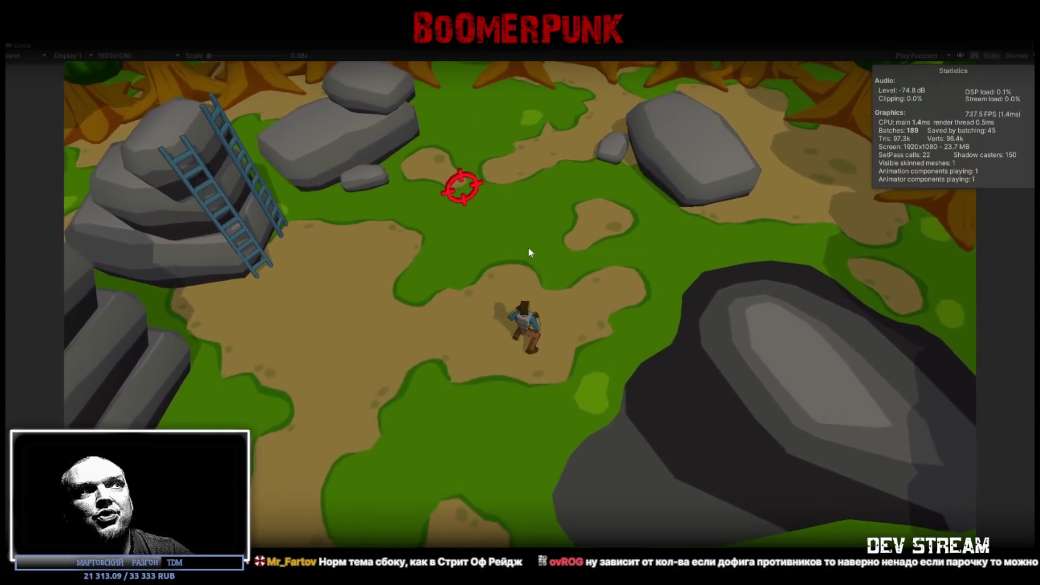
# - Run the character down-right onto the big dark rock and back up to the dirt clearing
pyautogui.press('s')
pyautogui.press('d')
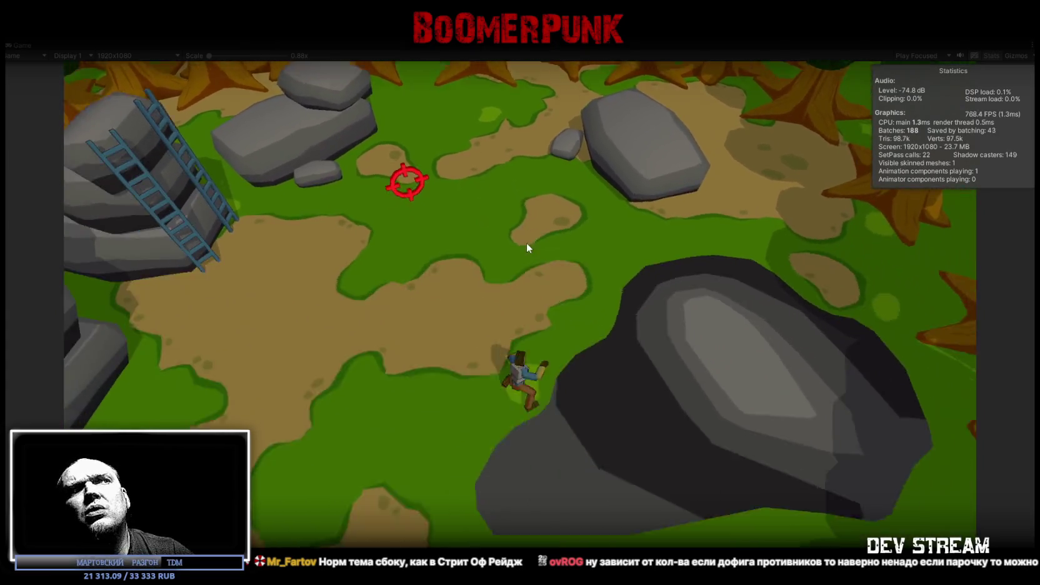
pyautogui.press('w')
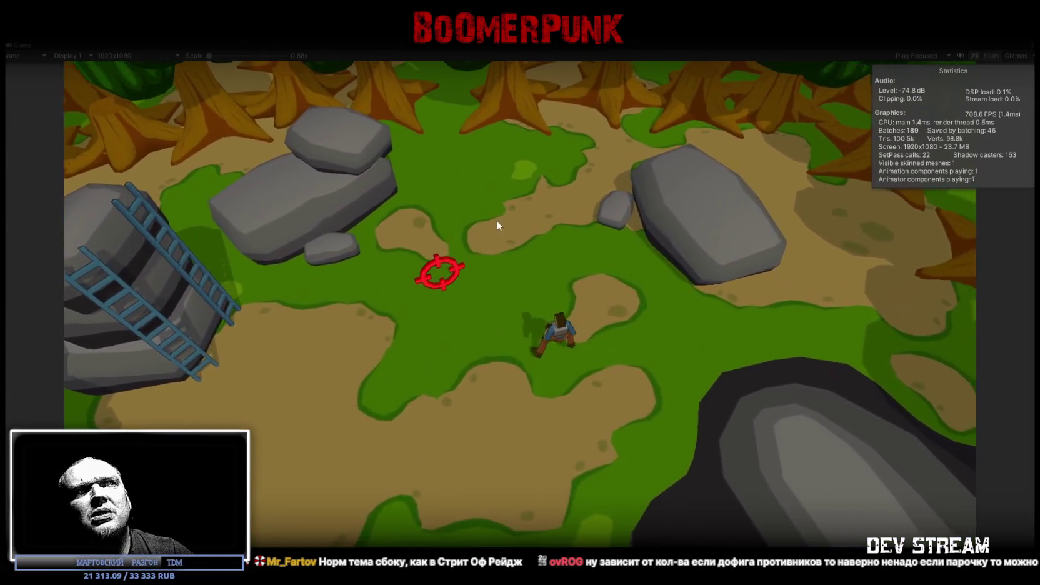
pyautogui.press('s')
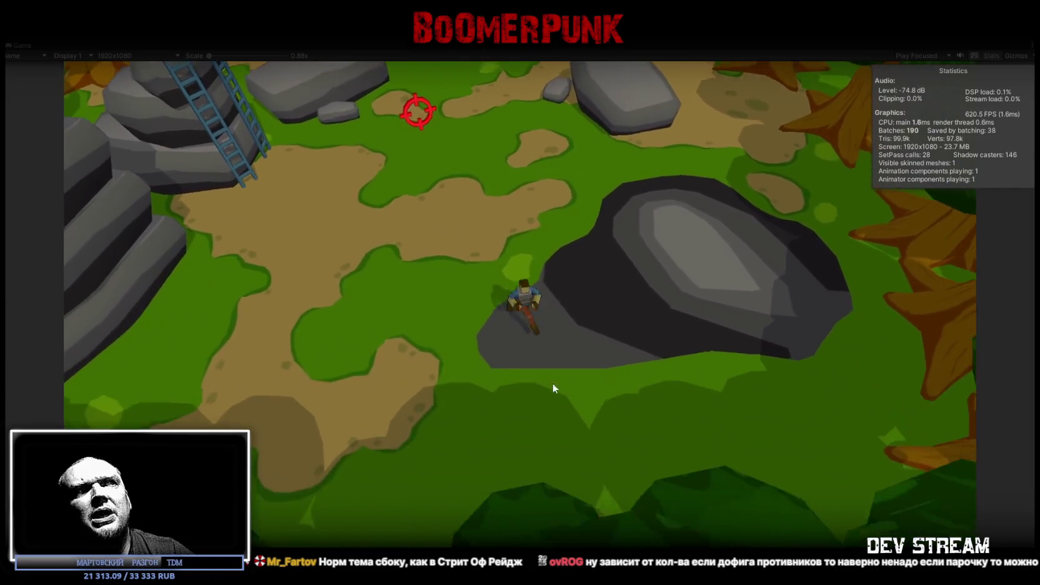
pyautogui.press('w')
pyautogui.press('a')
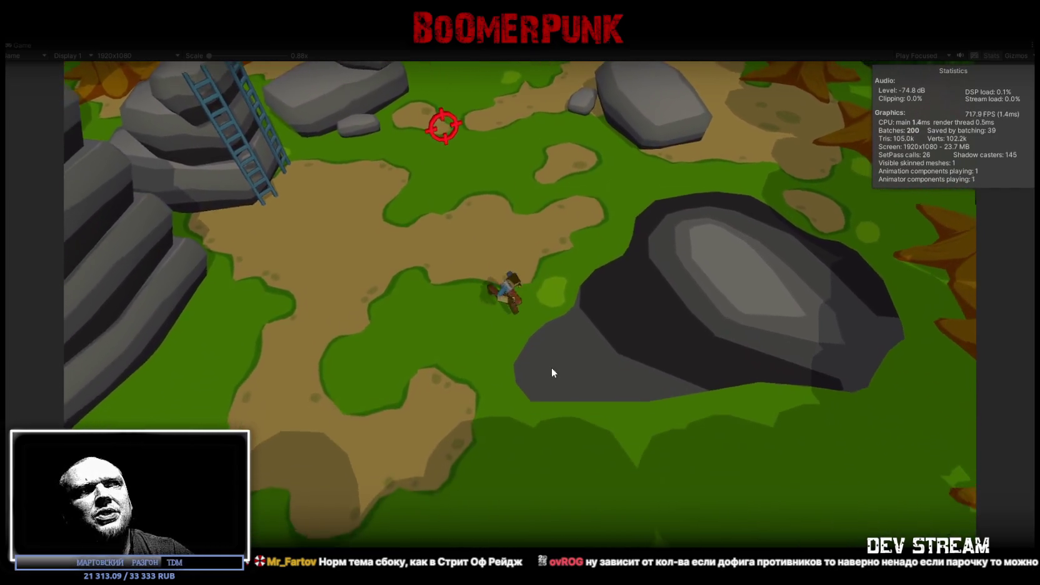
pyautogui.press('w')
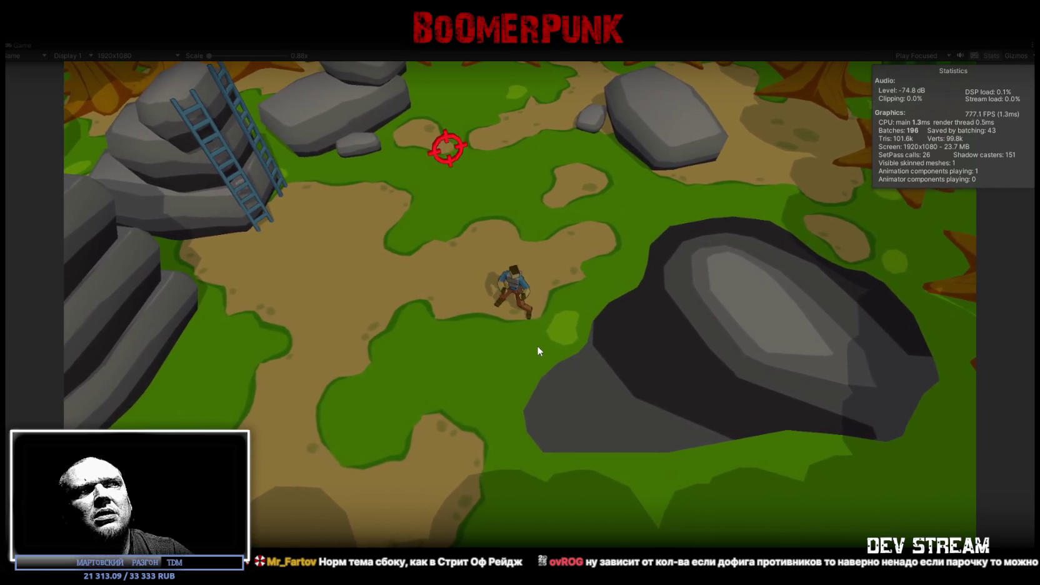
pyautogui.press('s')
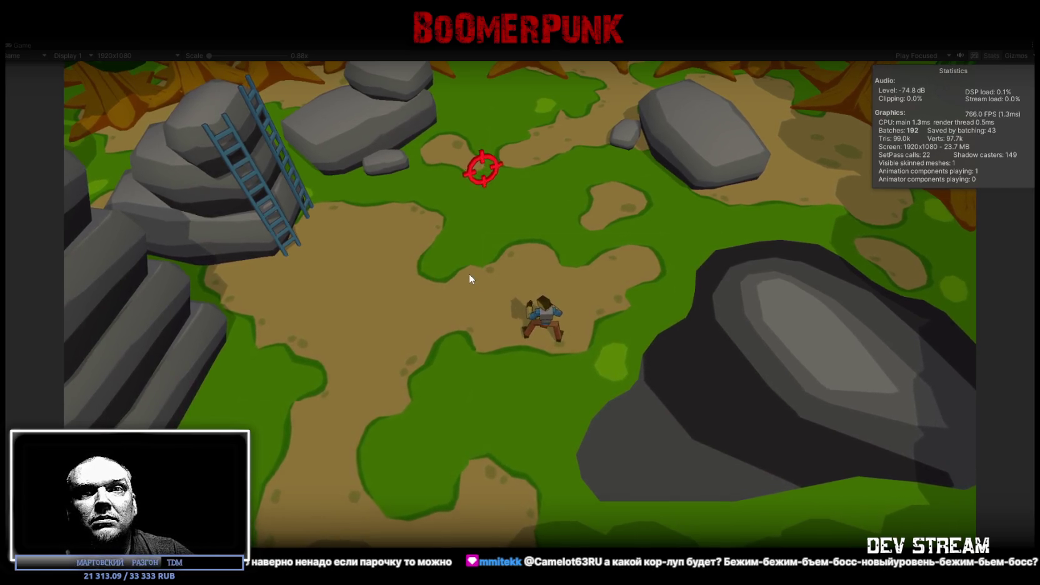
# - Run the character down-right past the big rock, onto it, then up onto the grass
pyautogui.press('d')
pyautogui.press('s')
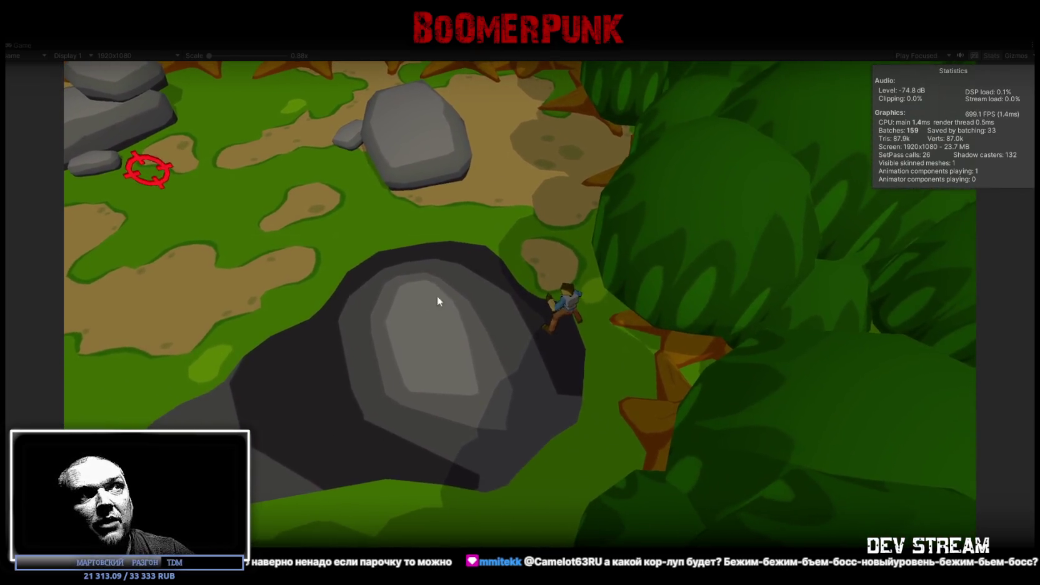
pyautogui.press('a')
pyautogui.press('w')
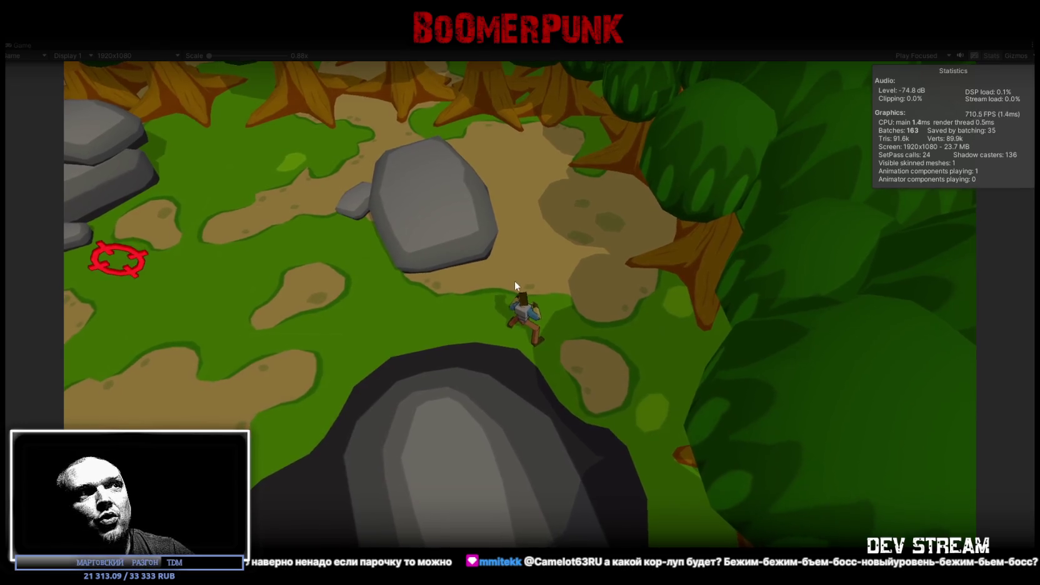
# - Run the character west and south-west across the map up to the ladder
pyautogui.press('a')
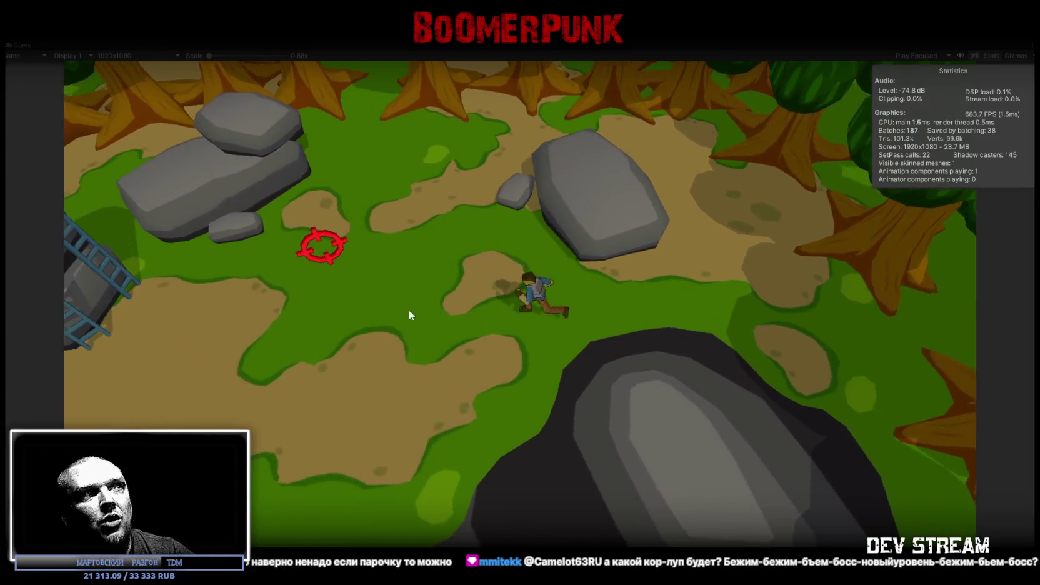
pyautogui.press('s')
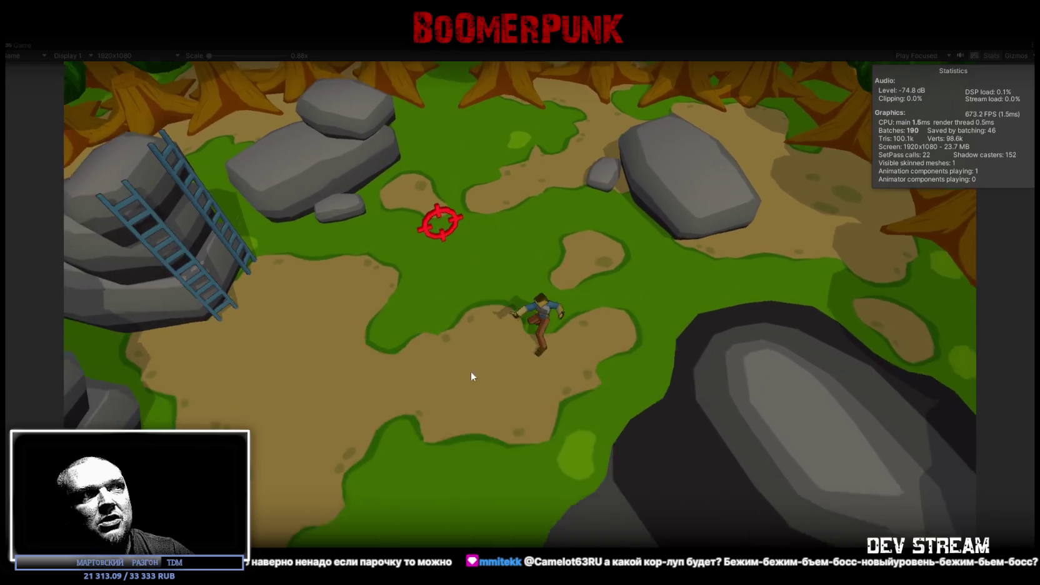
pyautogui.press('a')
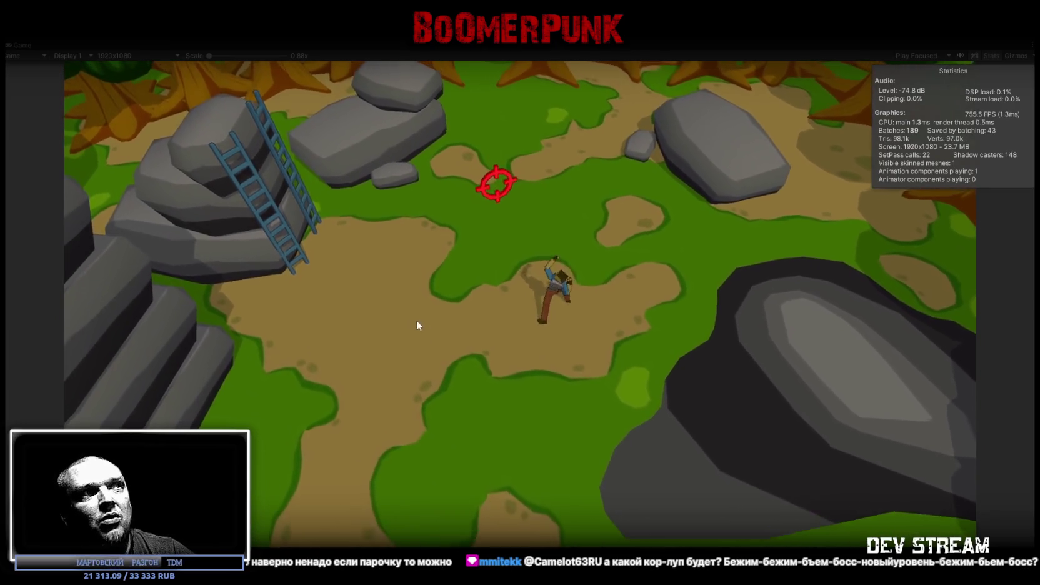
pyautogui.press('w')
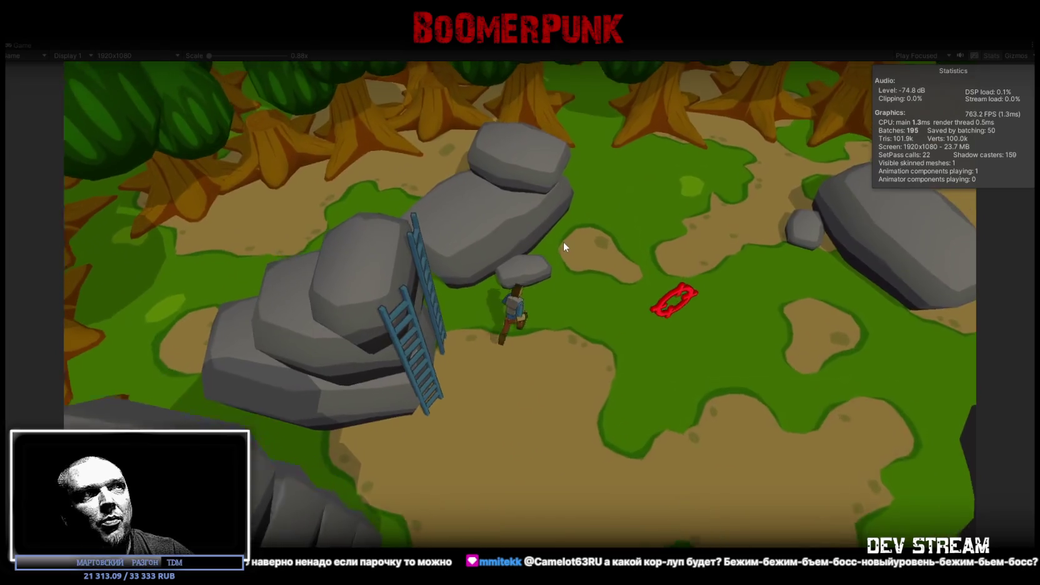
pyautogui.press('s')
pyautogui.press('a')
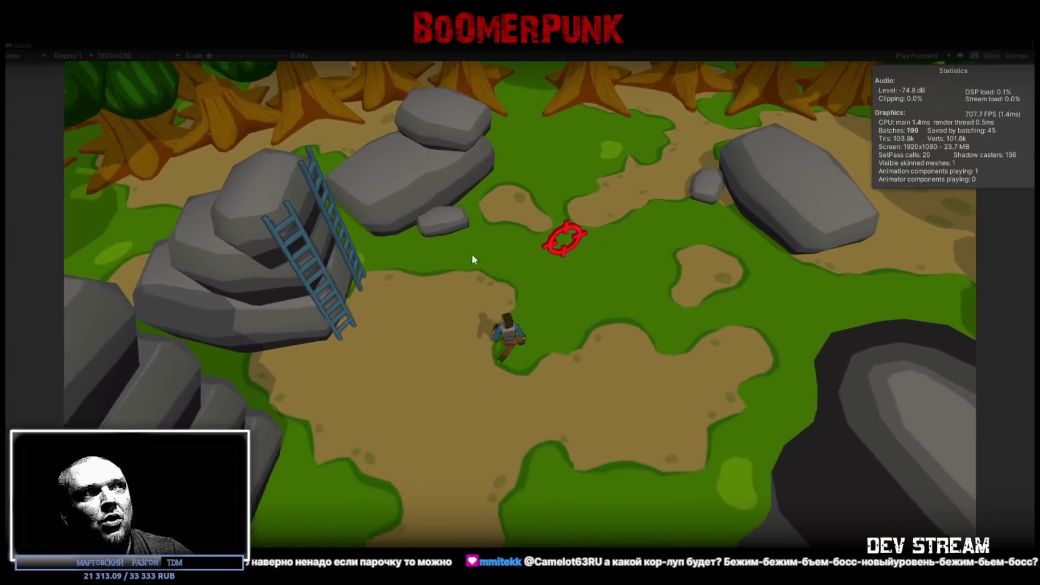
pyautogui.press('a')
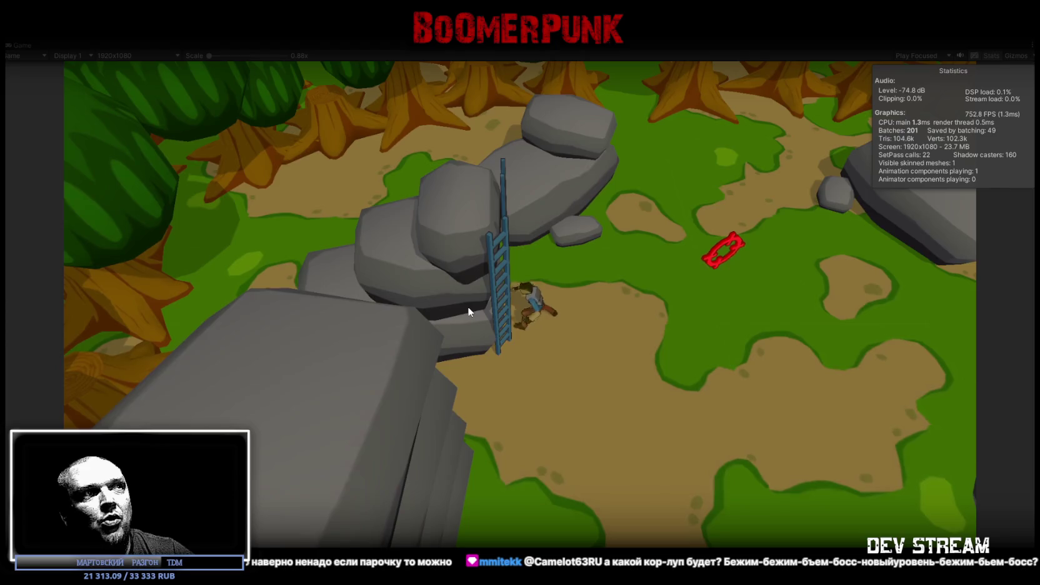
# - Run the character from the ladder behind the large rock, then east to the central dirt patch
pyautogui.press('d')
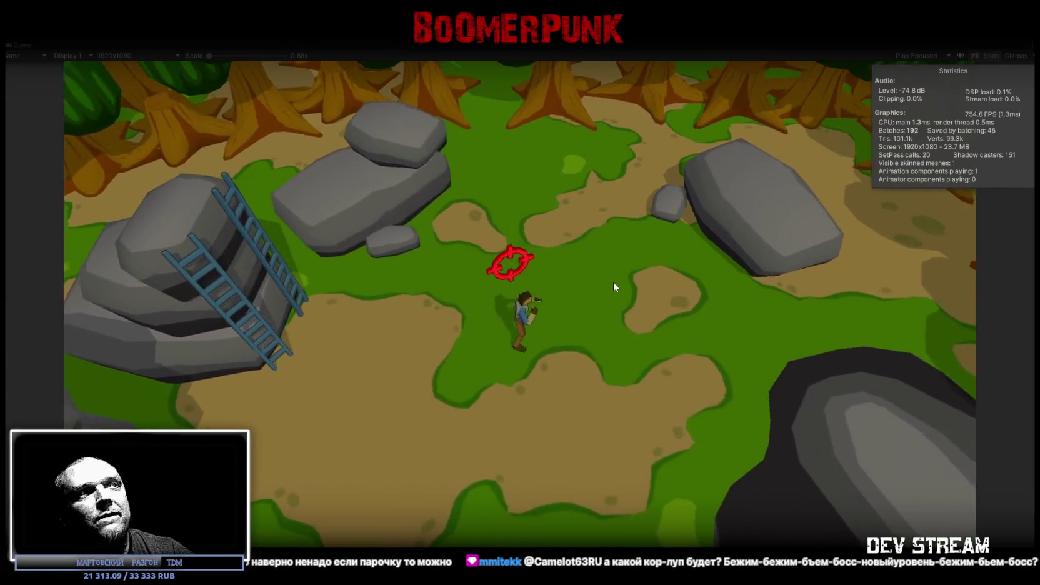
pyautogui.press('s')
pyautogui.press('a')
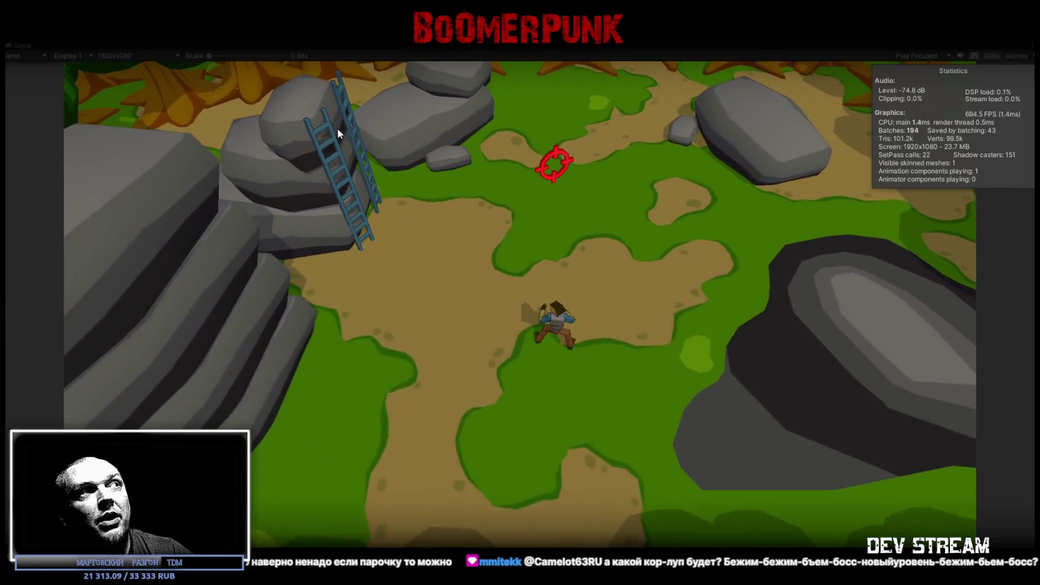
pyautogui.press('a')
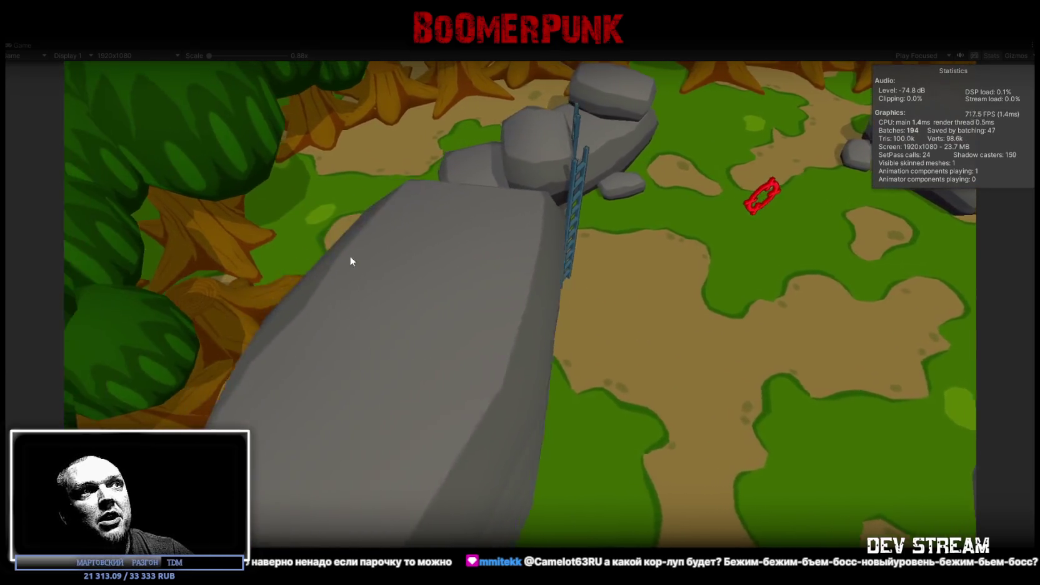
pyautogui.press('d')
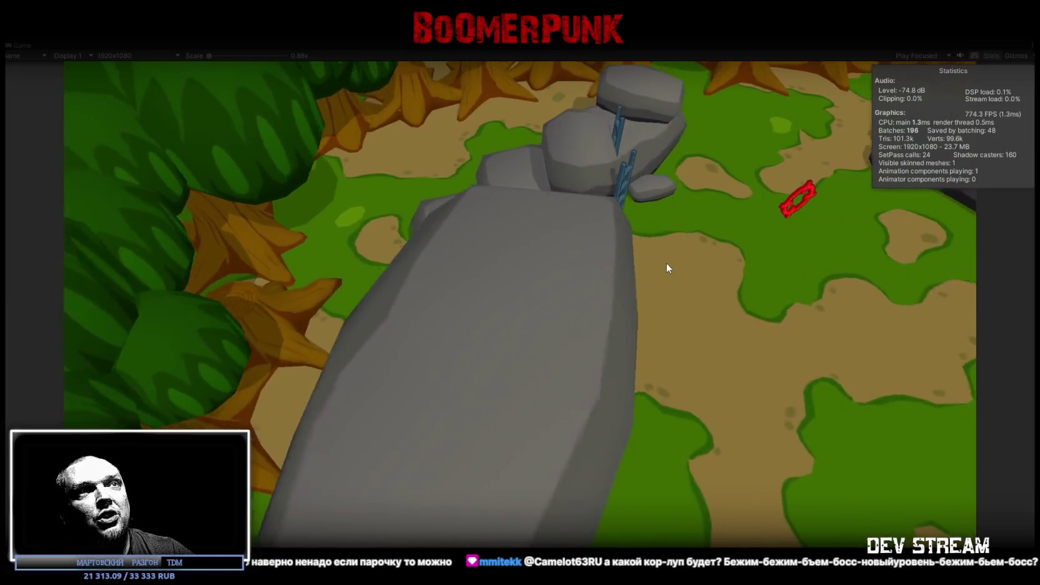
pyautogui.press('d')
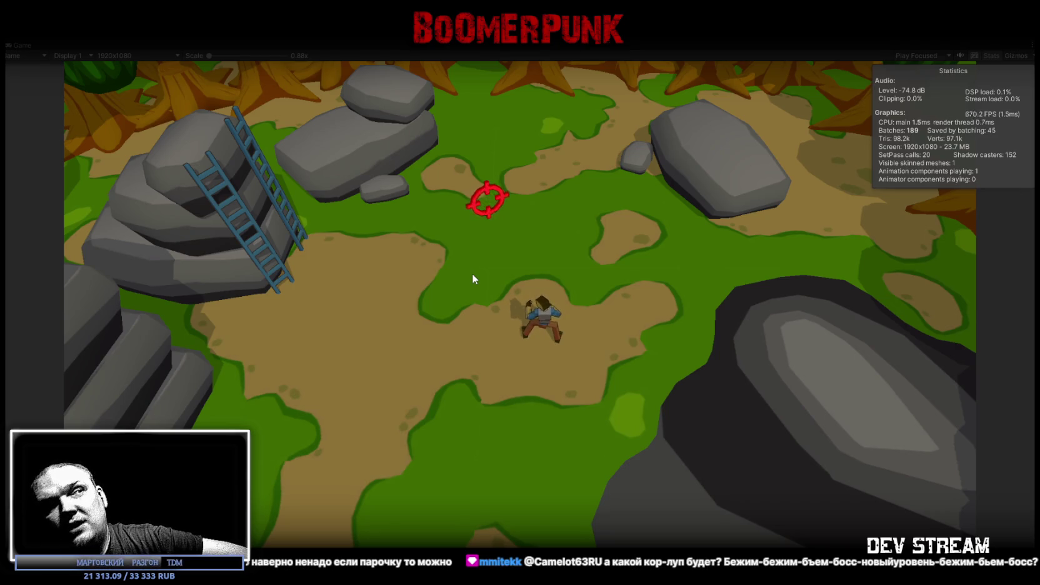
pyautogui.press('s')
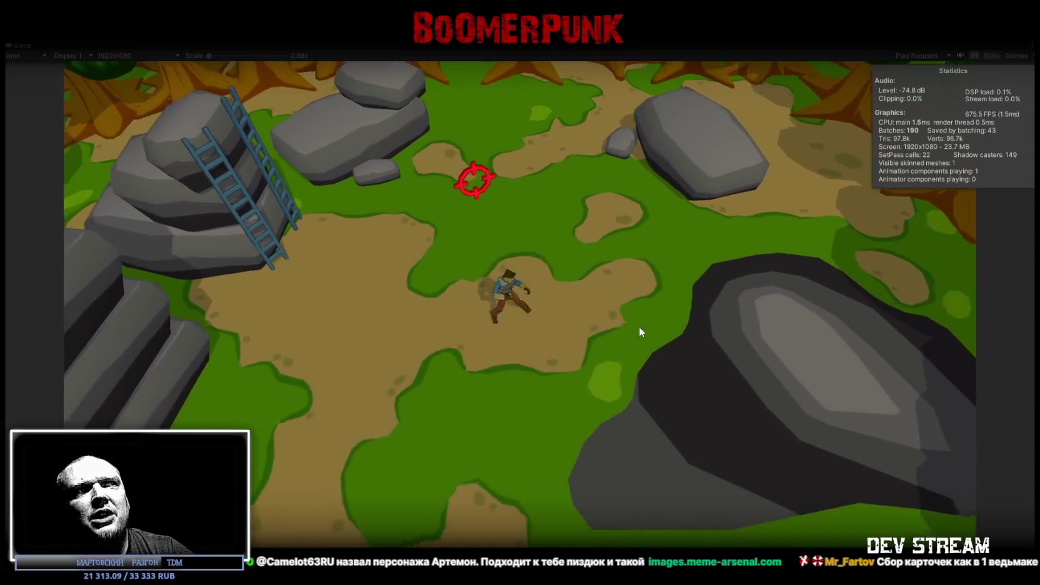
pyautogui.press('d')
pyautogui.press('a')
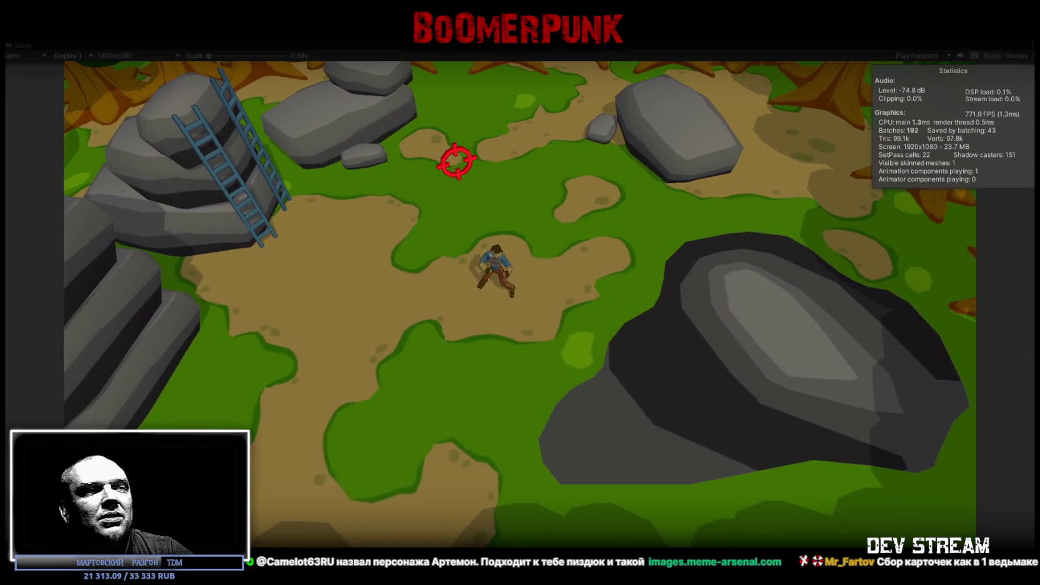
pyautogui.moveTo(795, 581)
pyautogui.mouseDown()
pyautogui.moveTo(795, 330)
pyautogui.moveTo(780, 136)
pyautogui.moveTo(768, 107)
pyautogui.mouseUp()
pyautogui.moveTo(549, 126)
pyautogui.mouseDown()
pyautogui.moveTo(552, 100)
pyautogui.moveTo(575, 124)
pyautogui.moveTo(553, 112)
pyautogui.moveTo(556, 224)
pyautogui.mouseUp()
pyautogui.hotkey('alt', 'Tab')
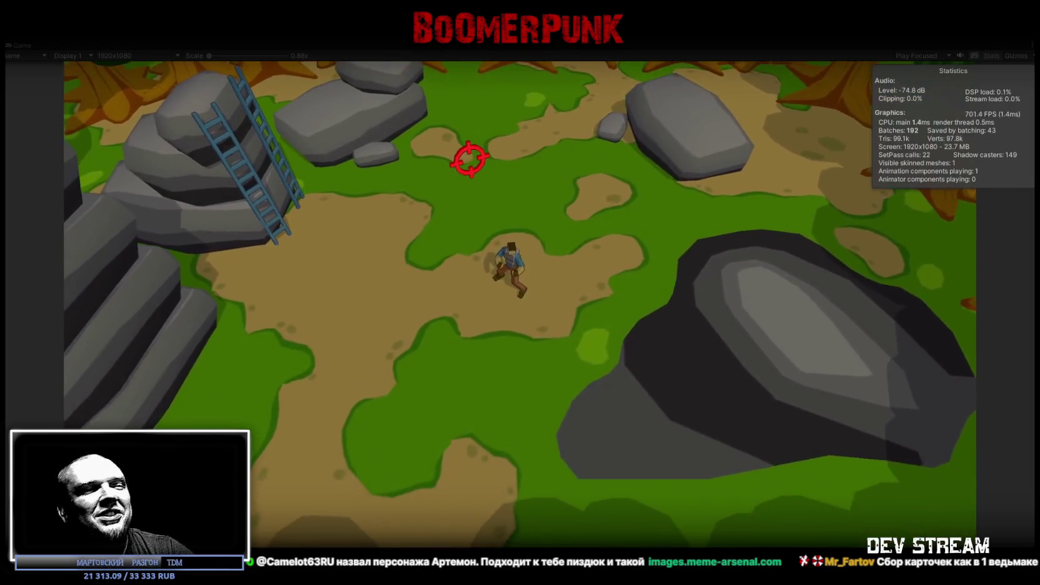
pyautogui.press('a')
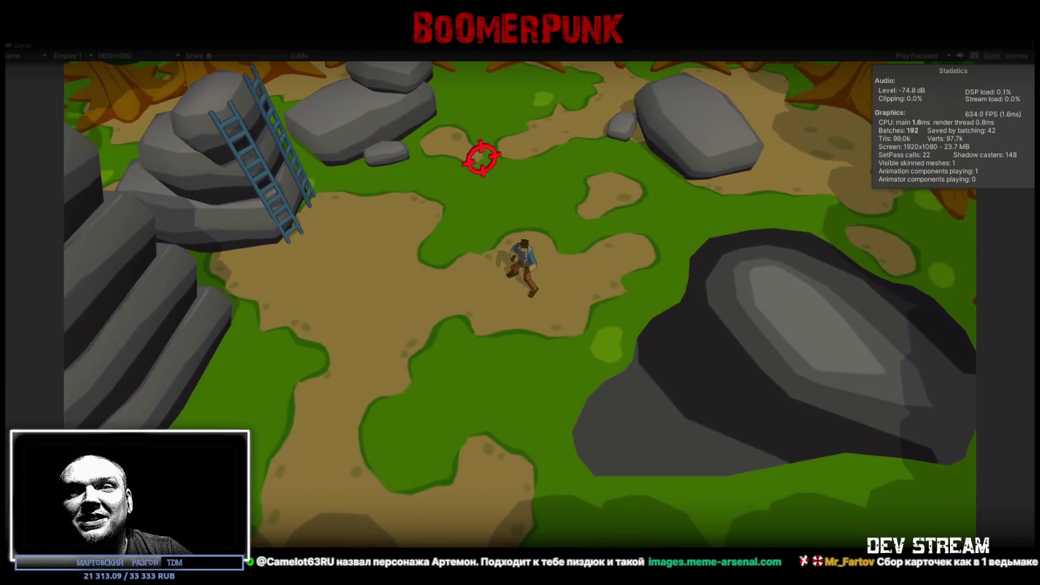
pyautogui.press('d')
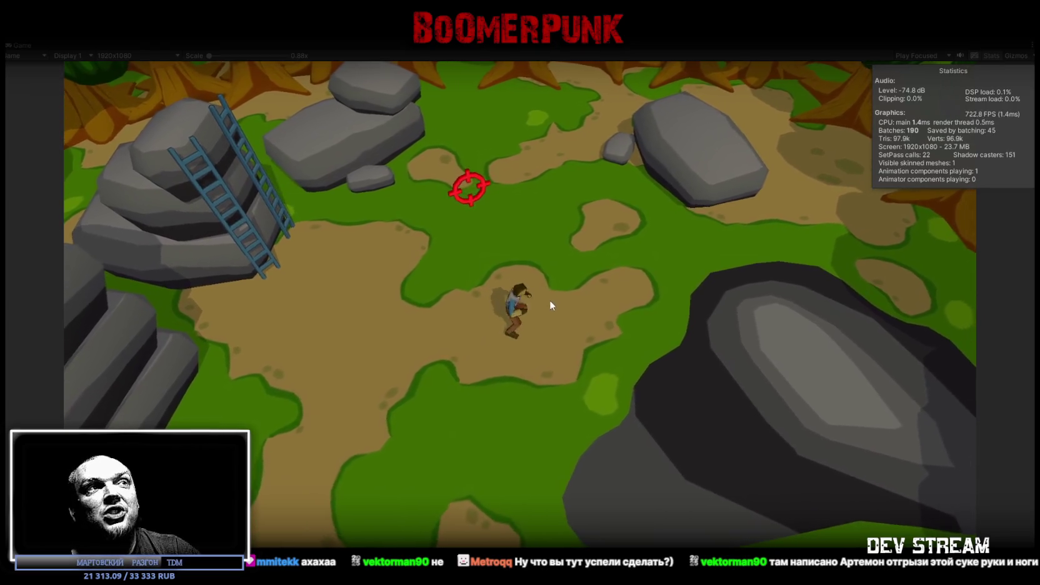
# - Run the character south, up over the big rock, north along the dirt path, then west toward the ladder rocks
pyautogui.press('a')
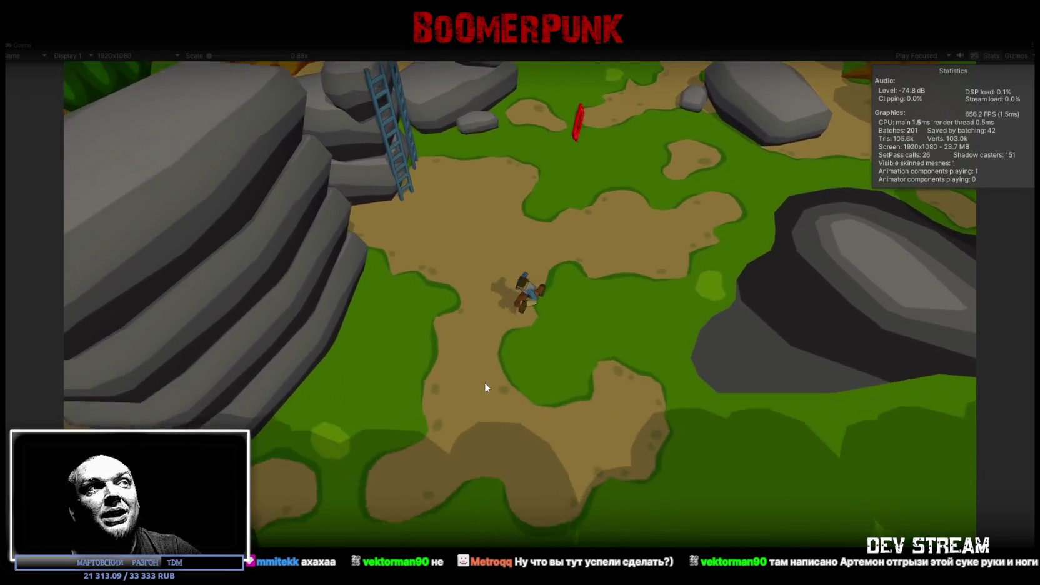
pyautogui.press('s')
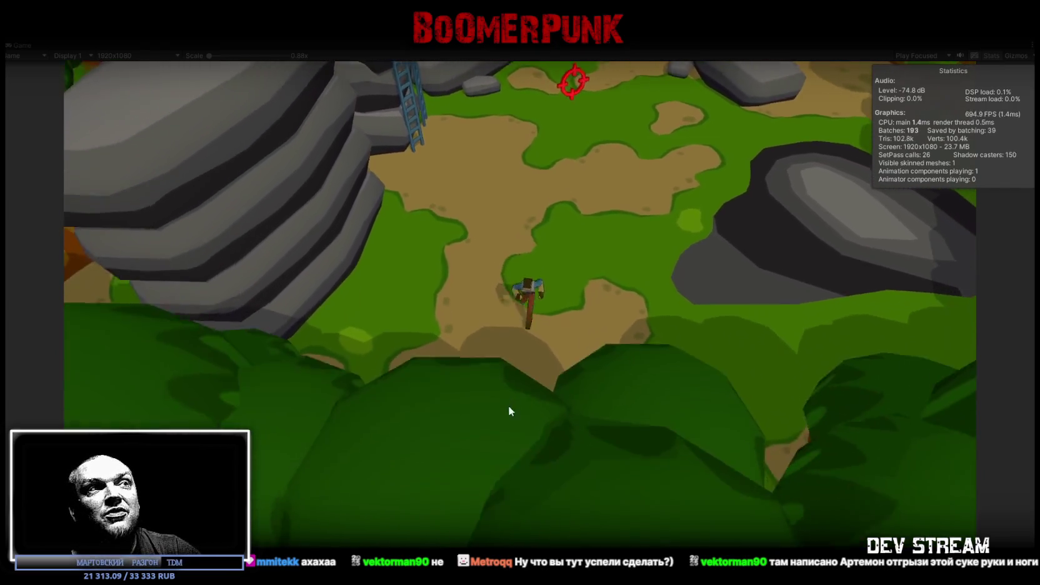
pyautogui.press('w')
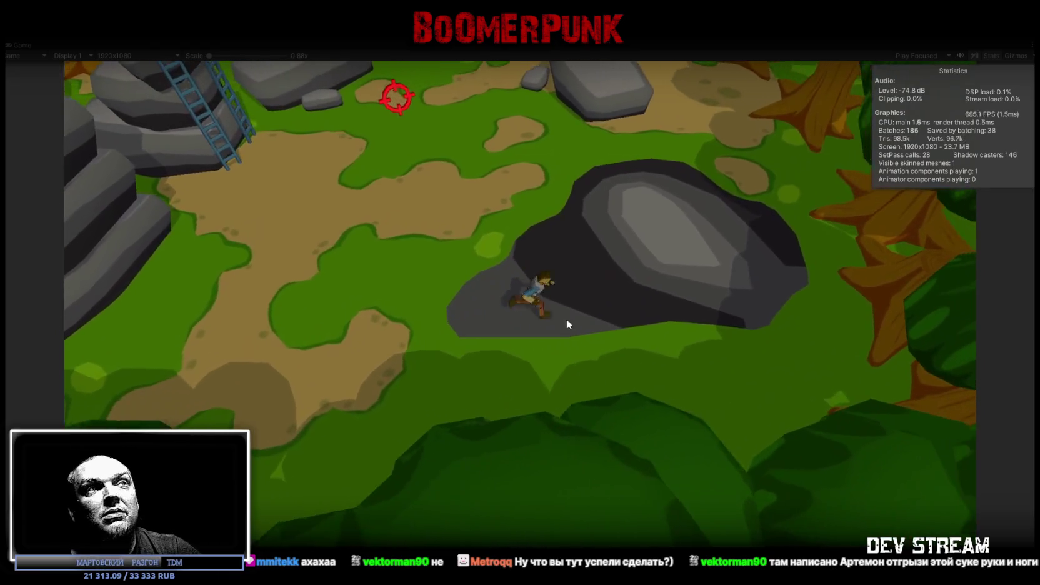
pyautogui.press('w')
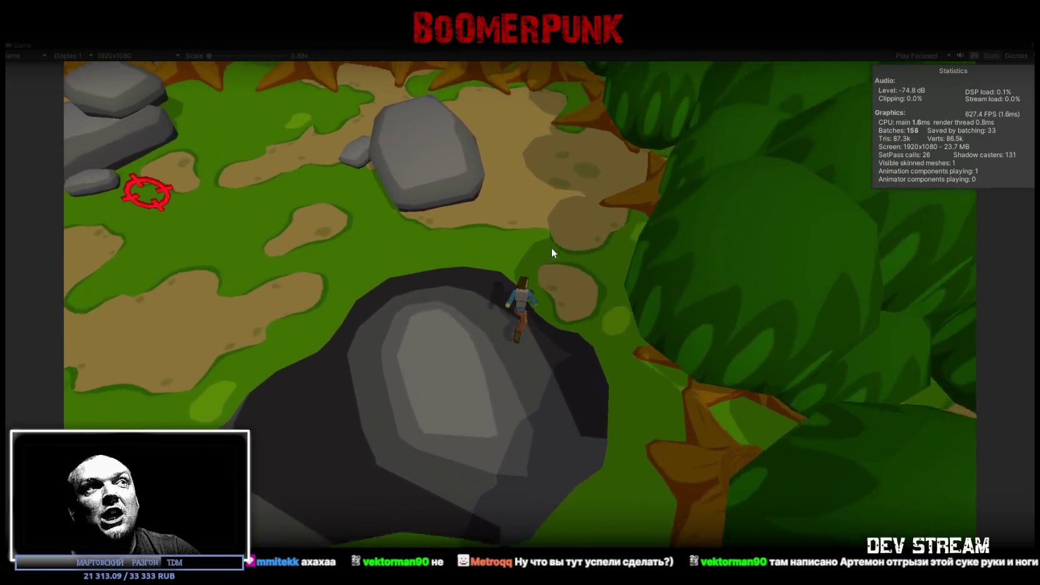
pyautogui.press('w')
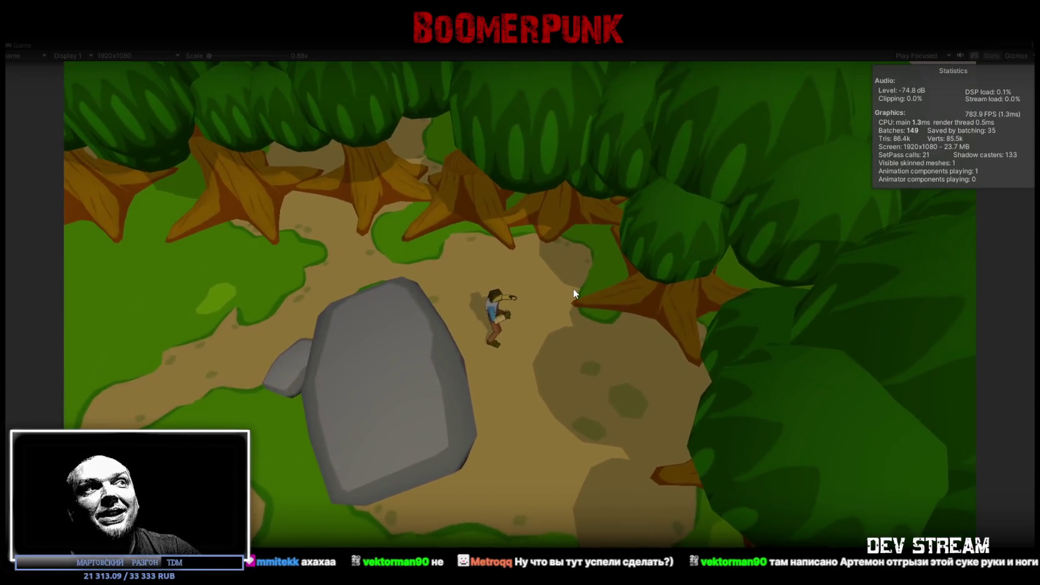
pyautogui.press('s')
pyautogui.press('a')
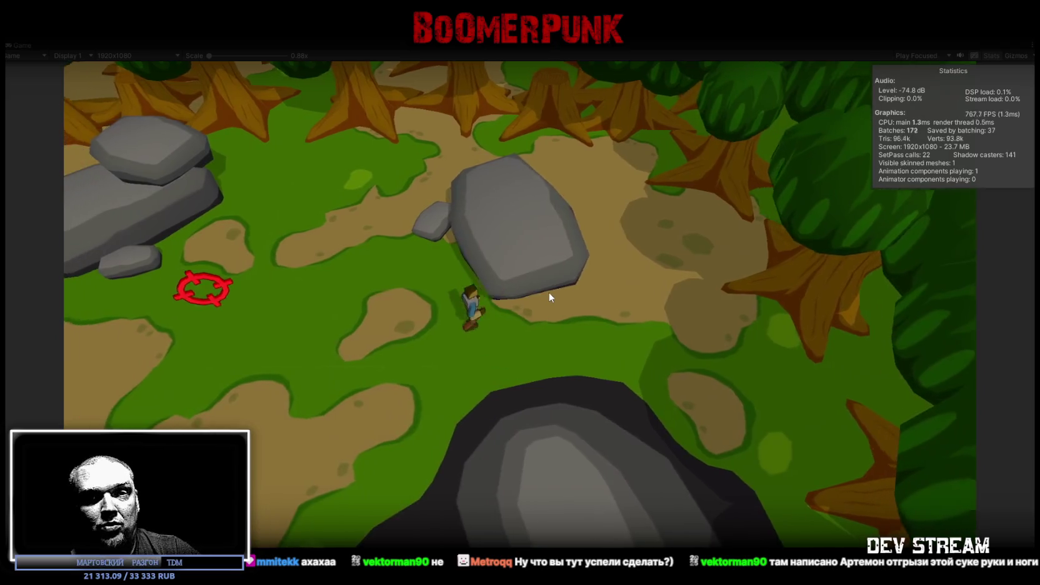
pyautogui.press('a')
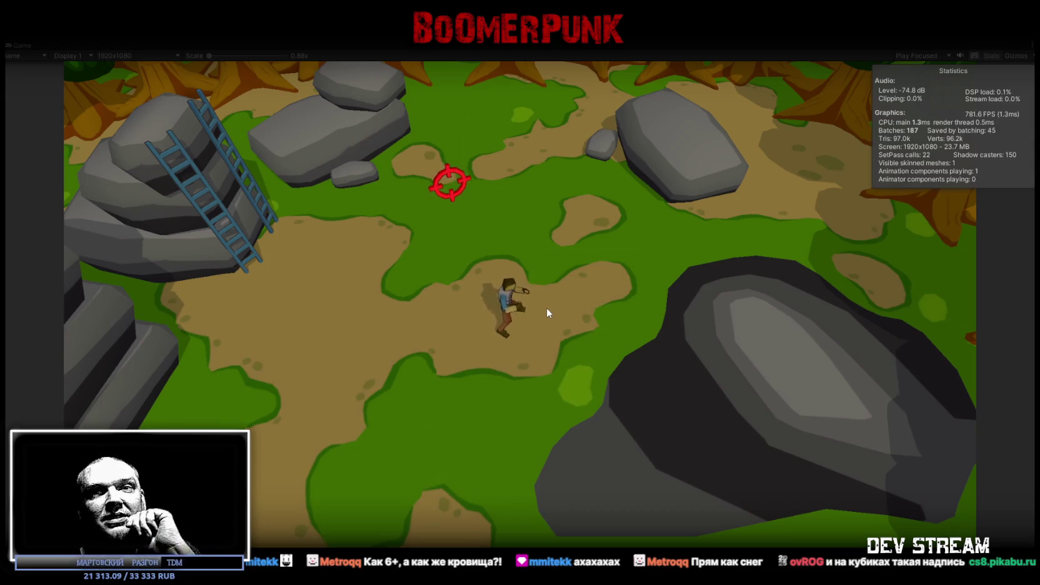
# - Walk the character north onto the central dirt patch below the red target marker
pyautogui.press('w')
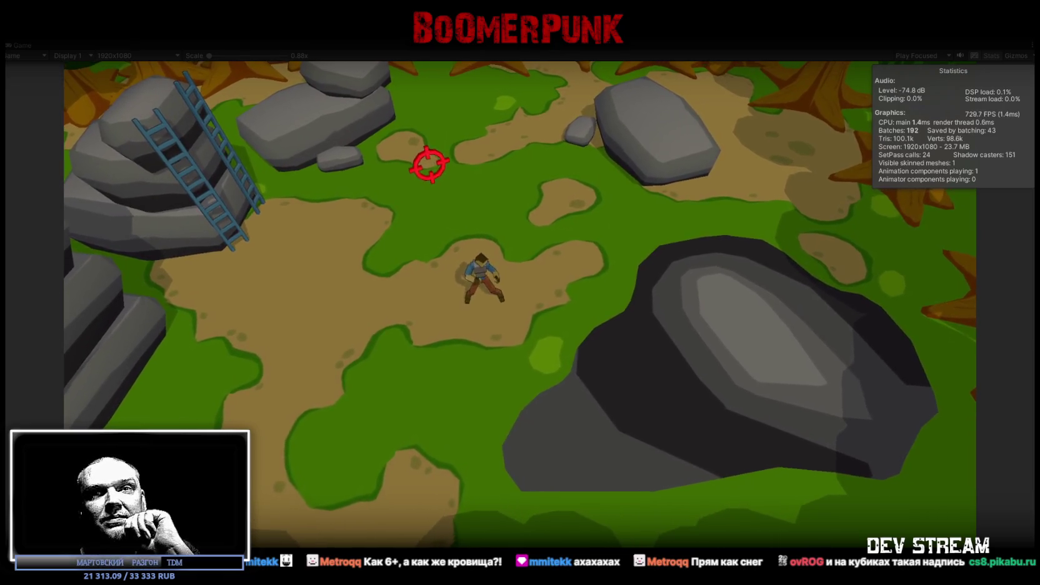